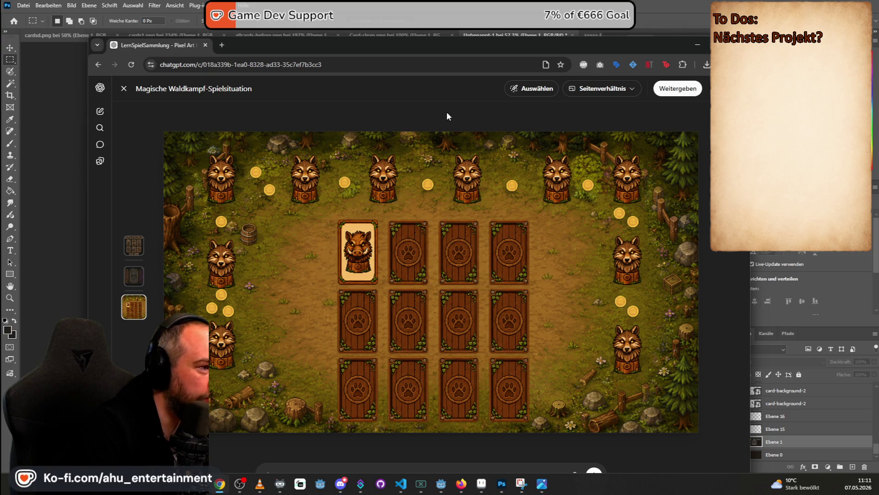
- Close the full-size image and begin the reply with 'Die Richtung gefällt mir schon sehr gut'
{"action": "key", "text": "Escape"}
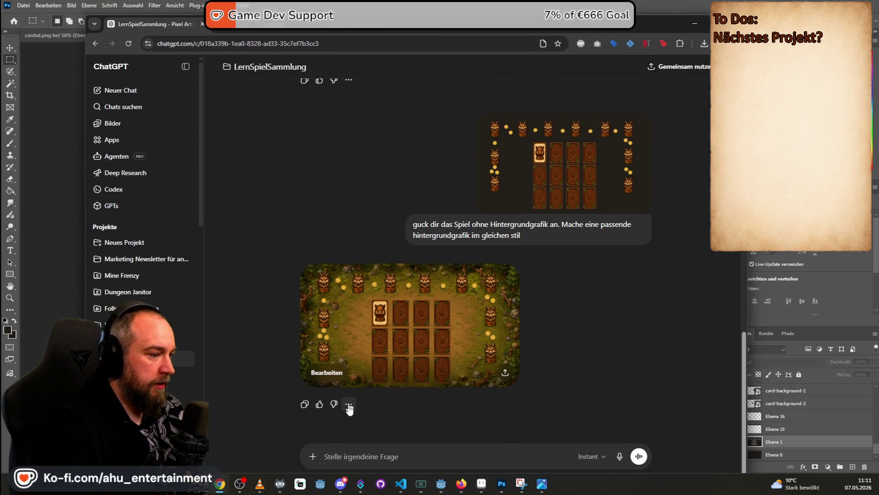
{"action": "type", "text": "Die Richtung gefällt mir schon sehr gut"}
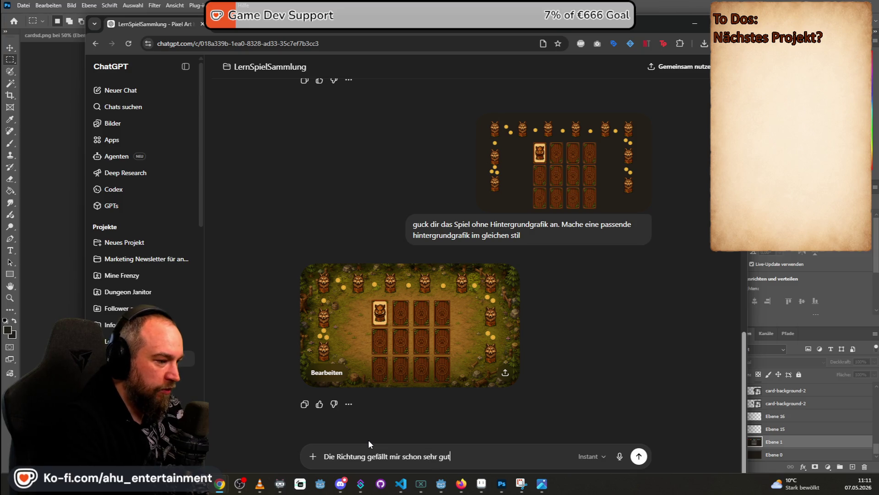
{"action": "key", "text": "shift+Return"}
{"action": "key", "text": "shift+Return"}
- Add that the cards' sandy area should stay, but the sand must be clearly lighter
{"action": "type", "text": "Dioe"}
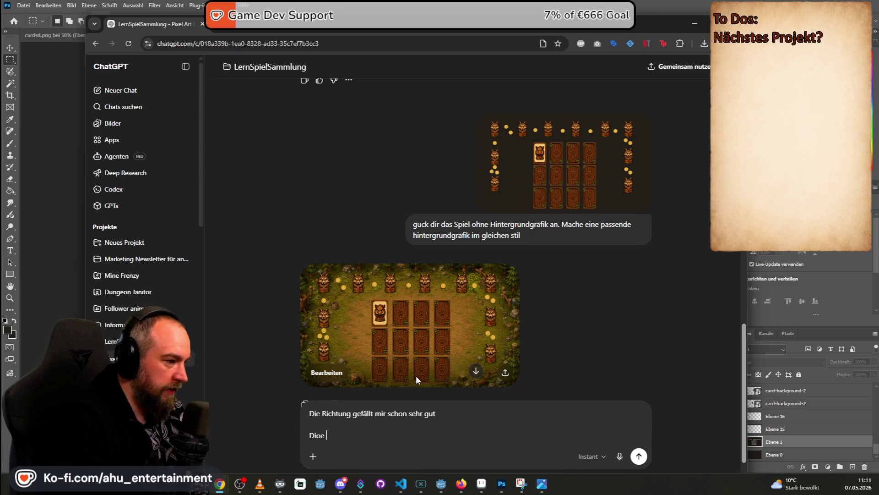
{"action": "key", "text": "BackSpace"}
{"action": "key", "text": "BackSpace"}
{"action": "key", "text": "BackSpace"}
{"action": "type", "text": "e Karten sind auf einem anderen"}
{"action": "key", "text": "BackSpace"}
{"action": "key", "text": "BackSpace"}
{"action": "key", "text": "BackSpace"}
{"action": "key", "text": "BackSpace"}
{"action": "key", "text": "BackSpace"}
{"action": "key", "text": "BackSpace"}
{"action": "key", "text": "BackSpace"}
{"action": "type", "text": "sandigen Platrz."}
{"action": "key", "text": "BackSpace"}
{"action": "key", "text": "BackSpace"}
{"action": "key", "text": "BackSpace"}
{"action": "type", "text": "z. Das soll beibehalten werden, aber der Sand sollte ei"}
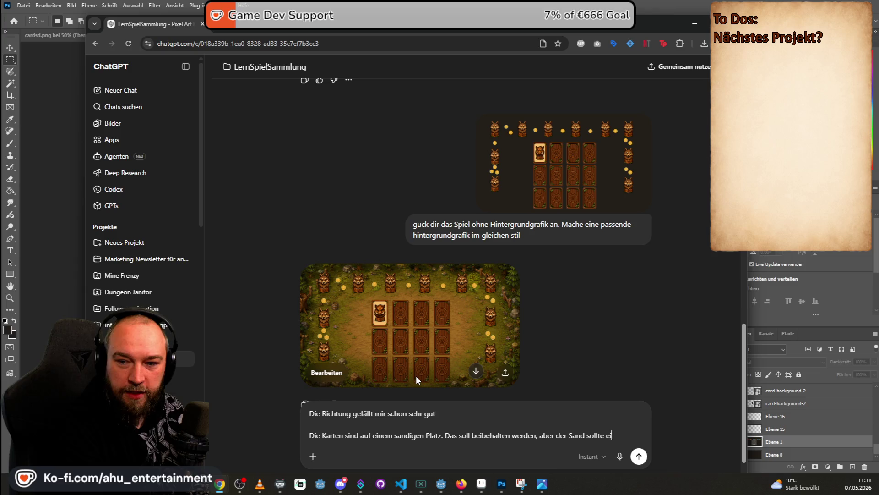
{"action": "type", "text": "kndeutigr"}
{"action": "key", "text": "BackSpace"}
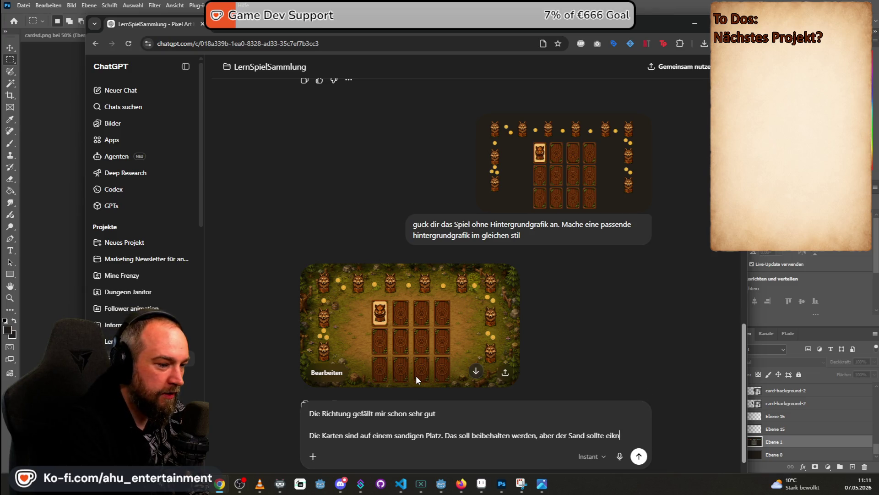
{"action": "type", "text": "eutig heller sein"}
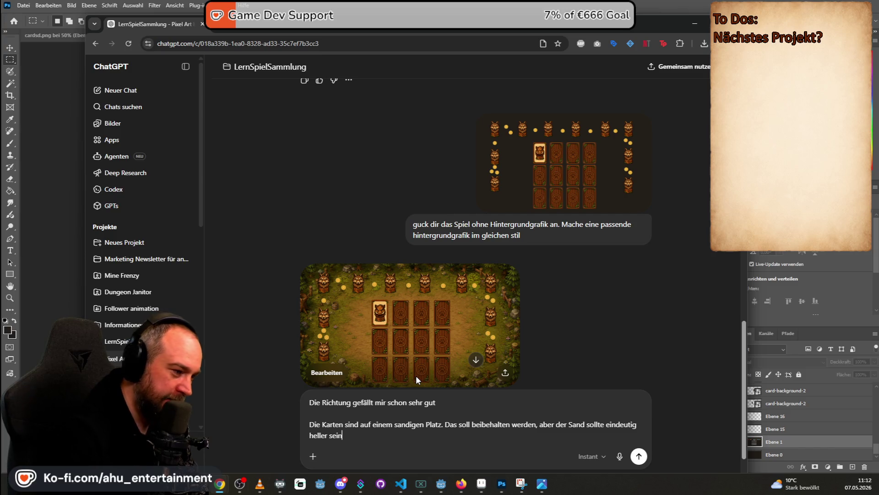
{"action": "type", "text": "."}
{"action": "key", "text": "shift+Return"}
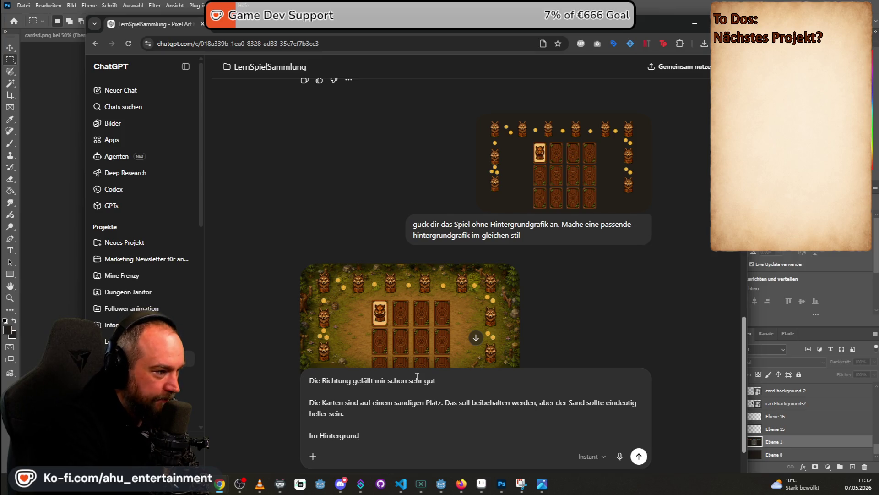
- Ask for a simpler, less gloomy green plant border that gives the wolf statues room, and send
{"action": "type", "text": "grüne H"}
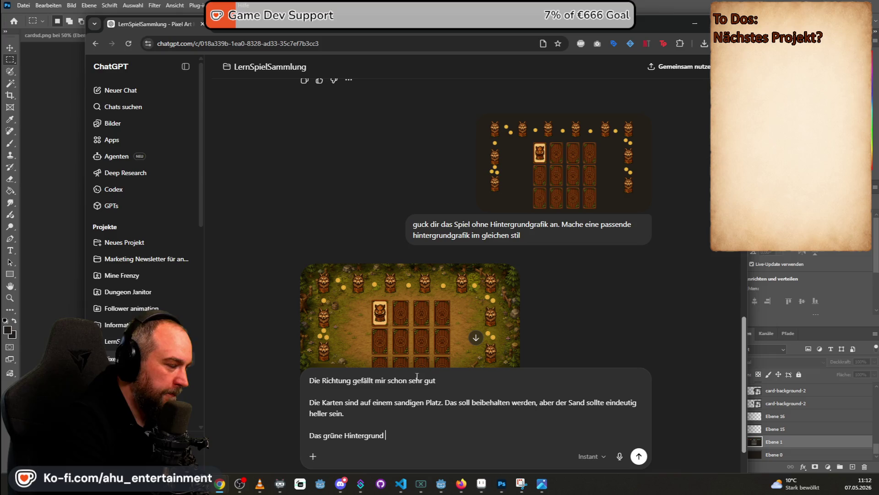
{"action": "type", "text": "mit den Pf"}
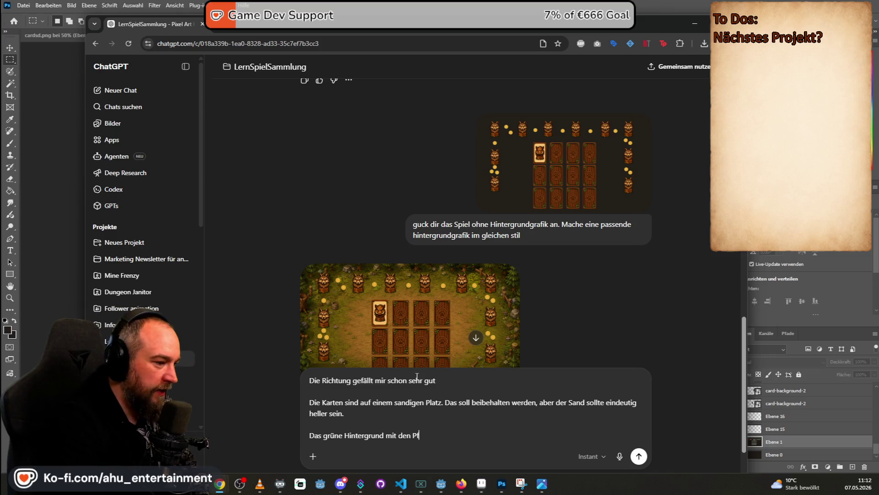
{"action": "type", "text": "lanzenwerk gefällt mir gut. Aber"}
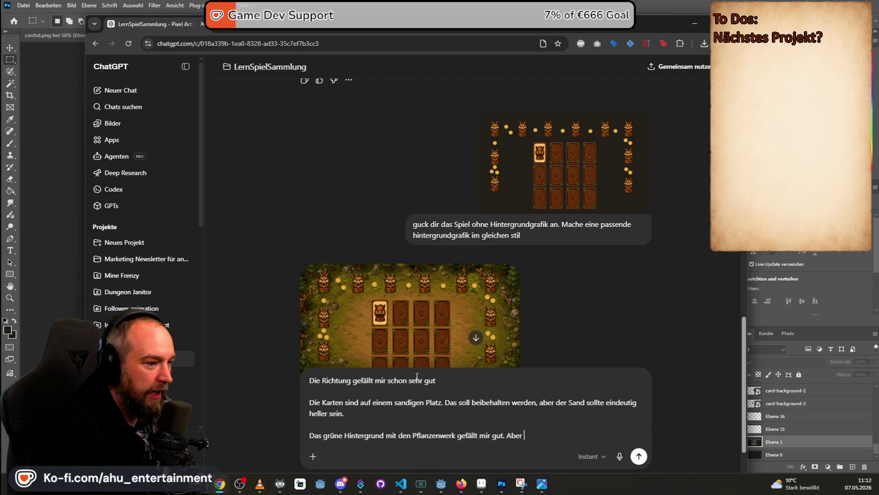
{"action": "type", "text": " es sind mir zu viele Details und"}
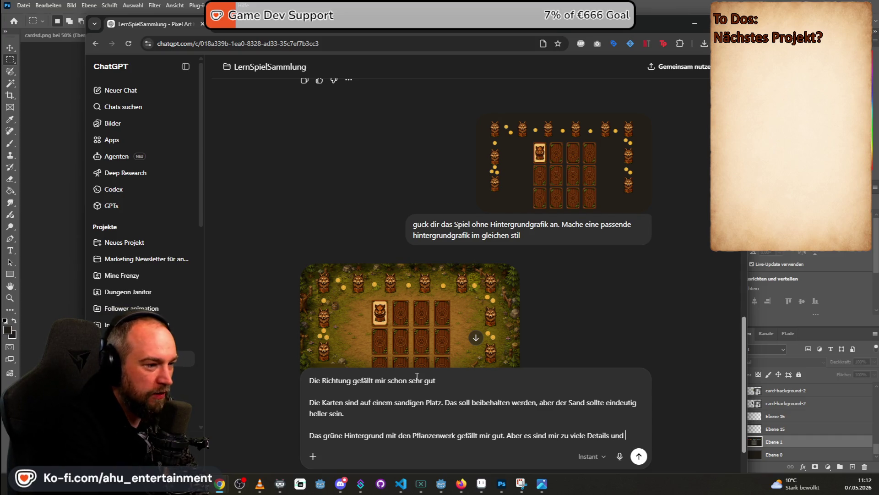
{"action": "type", "text": "ein bisschen zu duster. Die Statuen"}
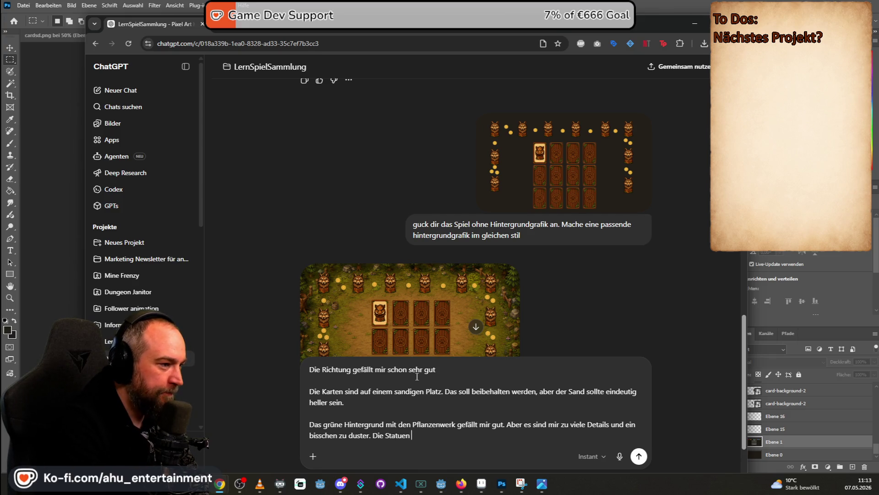
{"action": "type", "text": " gehen dadurch etwas unter. Red"}
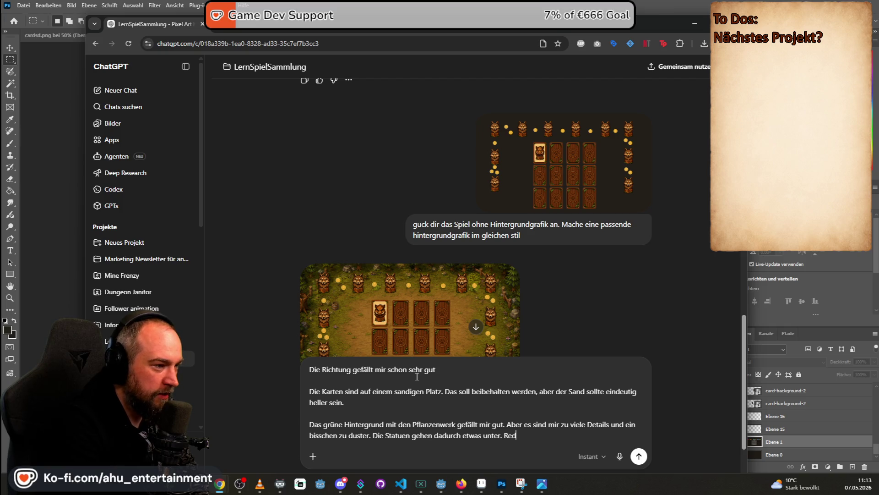
{"action": "type", "text": "uzier"}
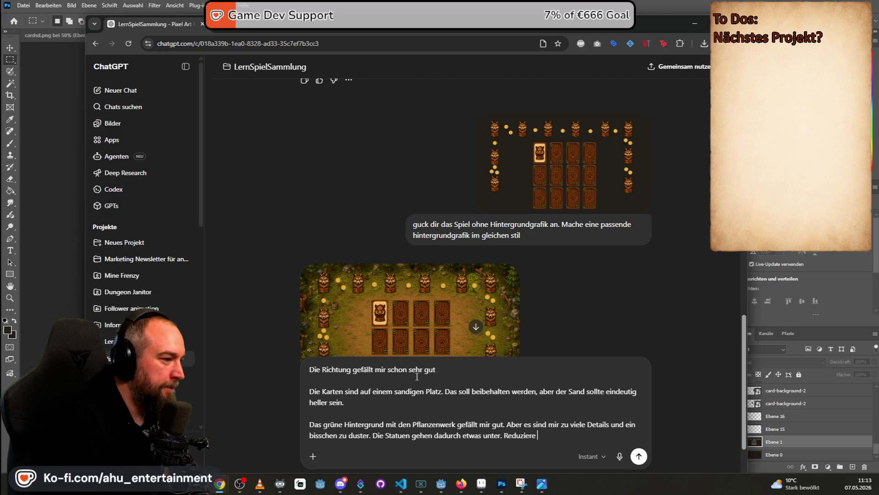
{"action": "type", "text": "E"}
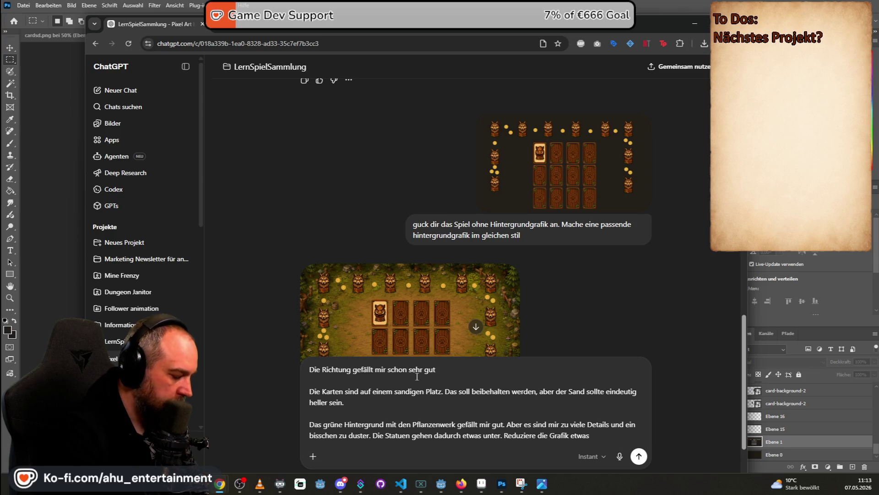
{"action": "type", "text": "und lasse de"}
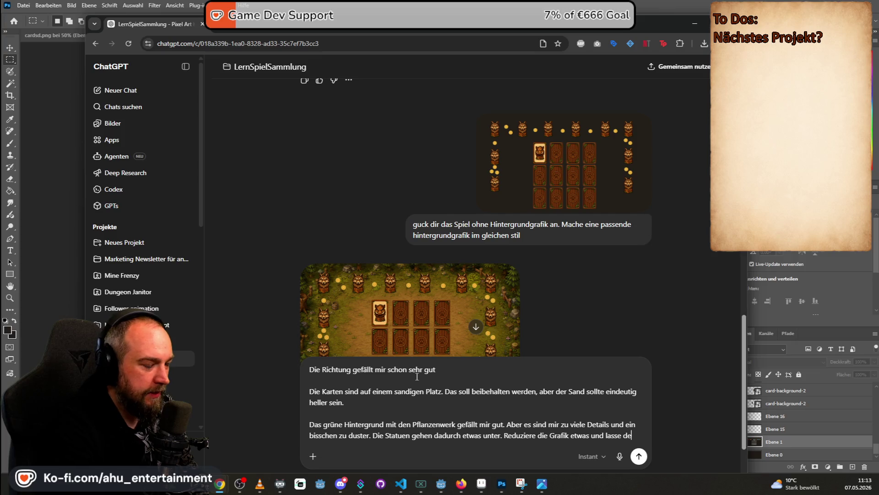
{"action": "type", "text": "n Statuen ggenu"}
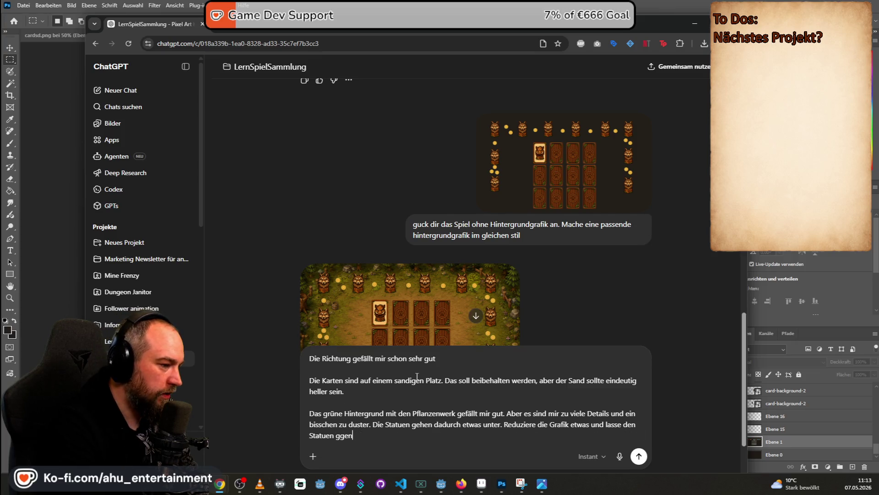
{"action": "type", "text": "nug raum zum"}
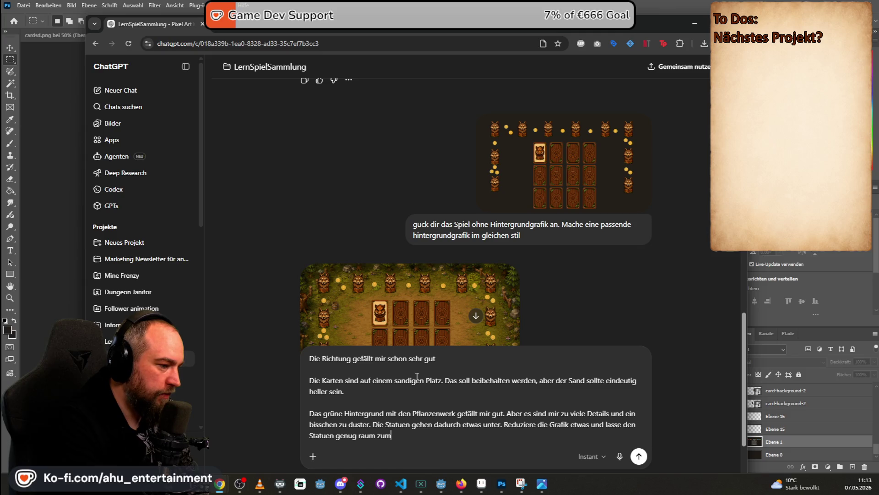
{"action": "type", "text": " atmen."}
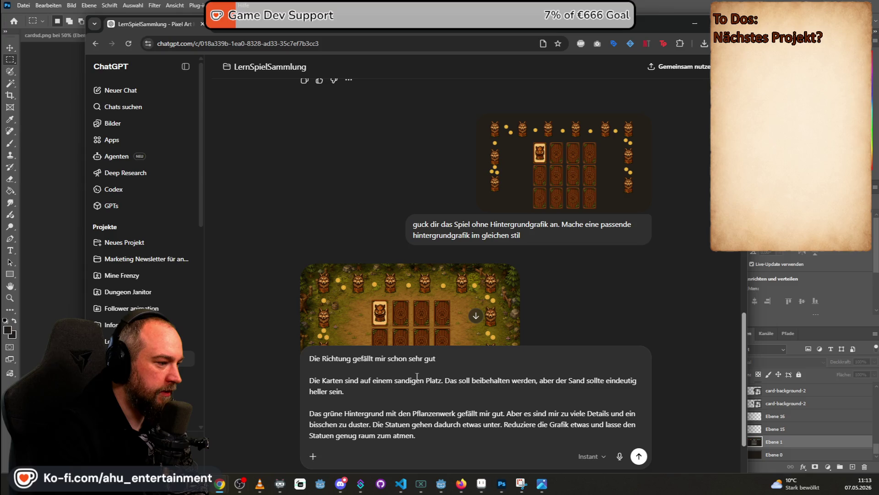
{"action": "key", "text": "Return"}
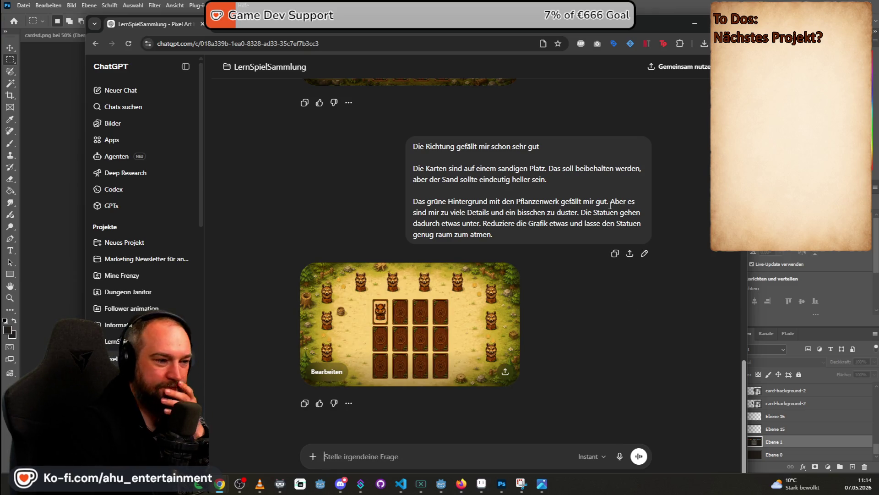
- View the revised forest-clearing mockup full size and compare it with the Photoshop card layout
{"action": "left_click", "coordinate": [474, 303]}
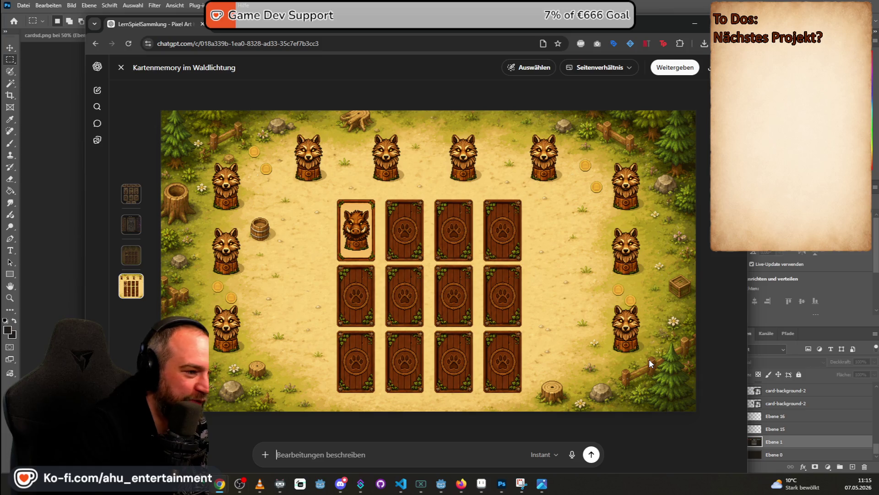
{"action": "left_click", "coordinate": [448, 3]}
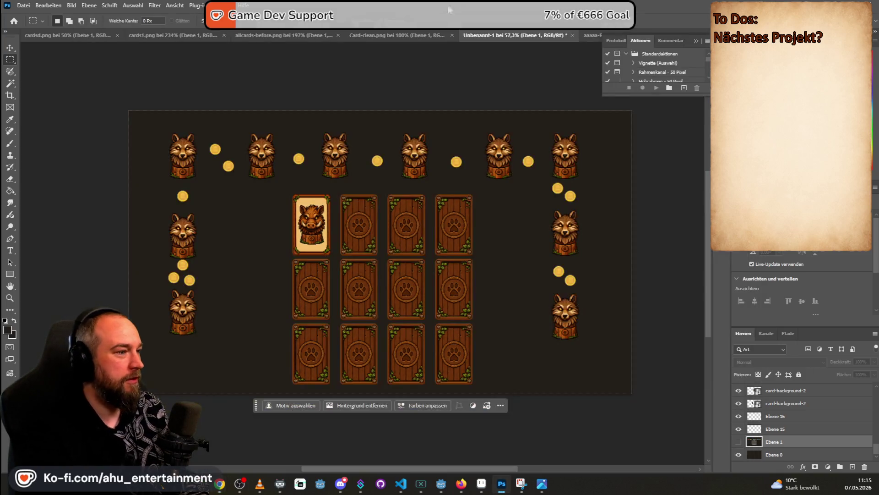
{"action": "key", "text": "alt+Tab"}
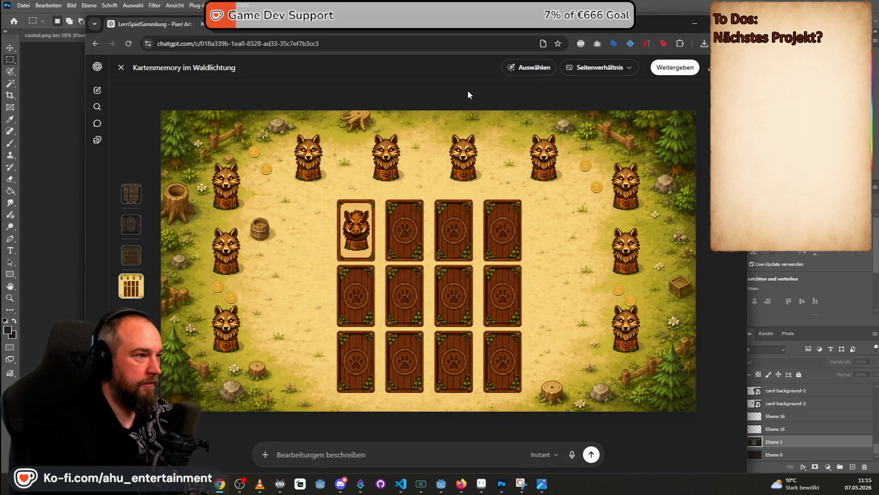
{"action": "key", "text": "Escape"}
- Send a request for the forest-clearing background alone ('aus alleine')
{"action": "type", "text": "e"}
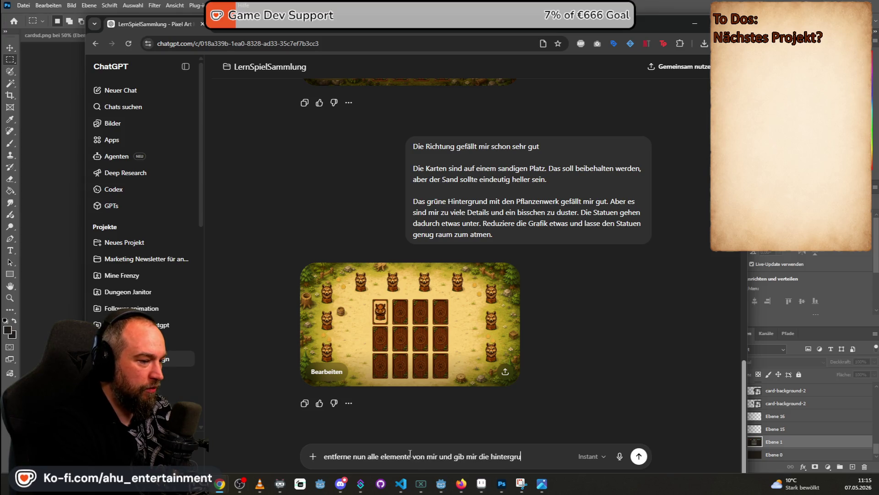
{"action": "type", "text": "aus alleine"}
{"action": "key", "text": "Return"}
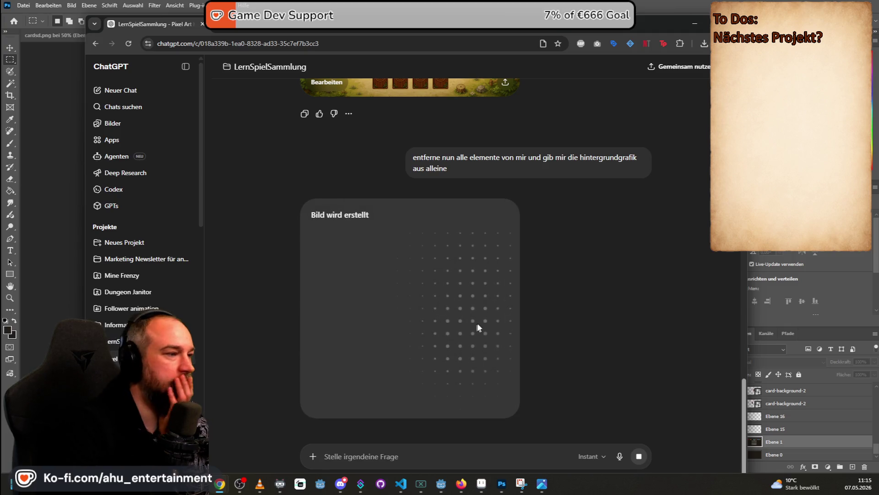
- Review the earlier wolf-clearing board and card-layout images at full size while waiting
{"action": "scroll", "coordinate": [573, 294], "scroll_direction": "up", "scroll_amount": 4}
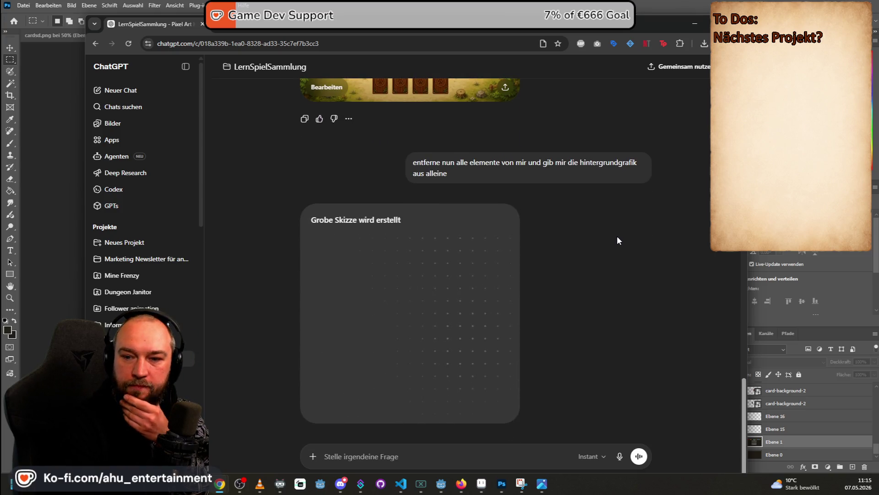
{"action": "scroll", "coordinate": [621, 238], "scroll_direction": "up", "scroll_amount": 3}
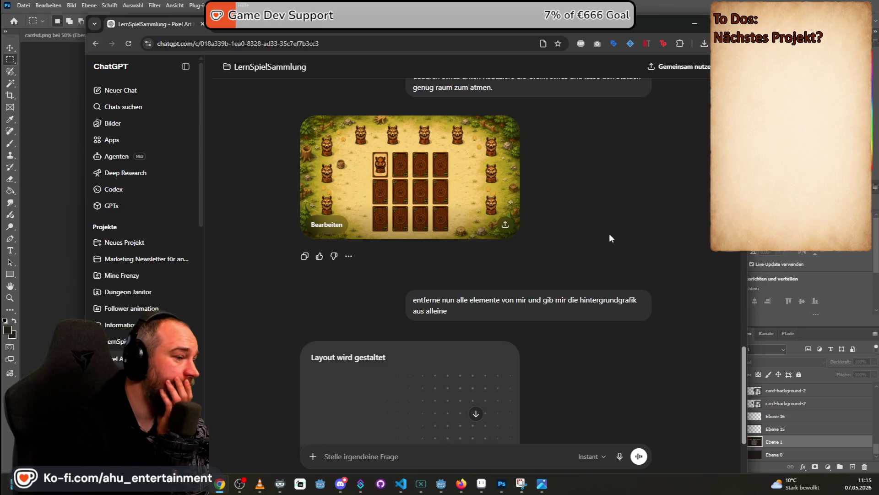
{"action": "left_click", "coordinate": [481, 151]}
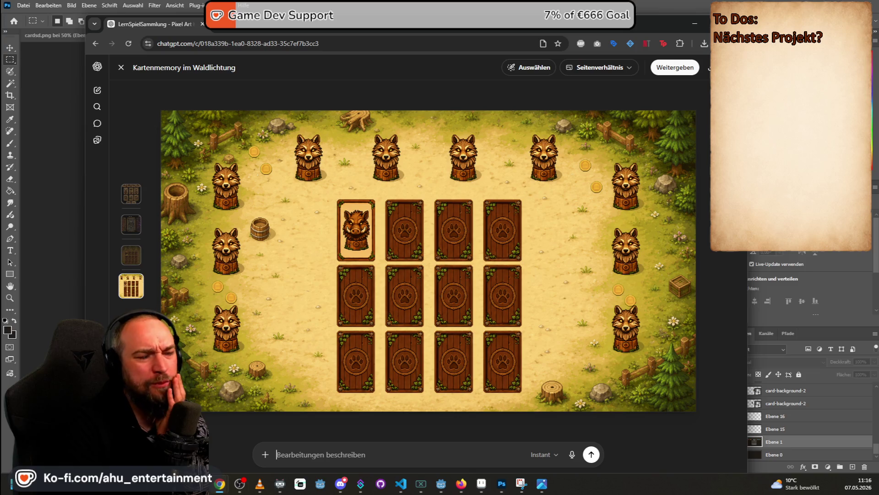
{"action": "key", "text": "Escape"}
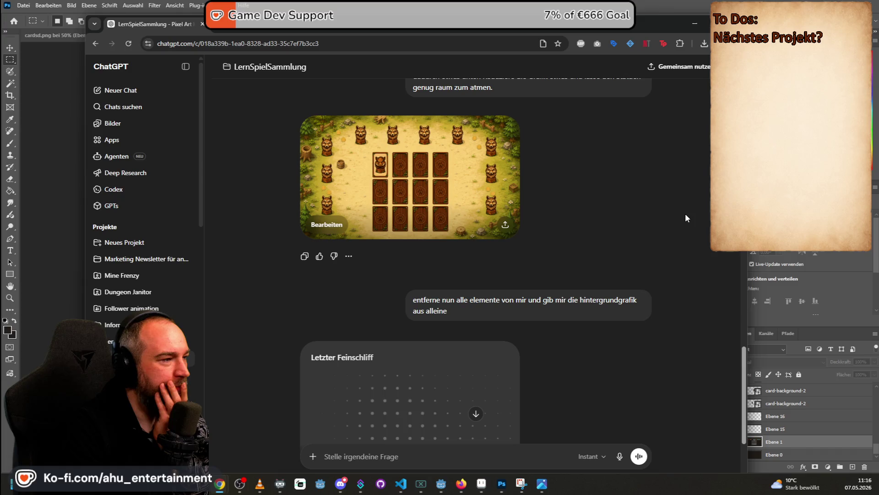
{"action": "scroll", "coordinate": [685, 229], "scroll_direction": "down", "scroll_amount": 3}
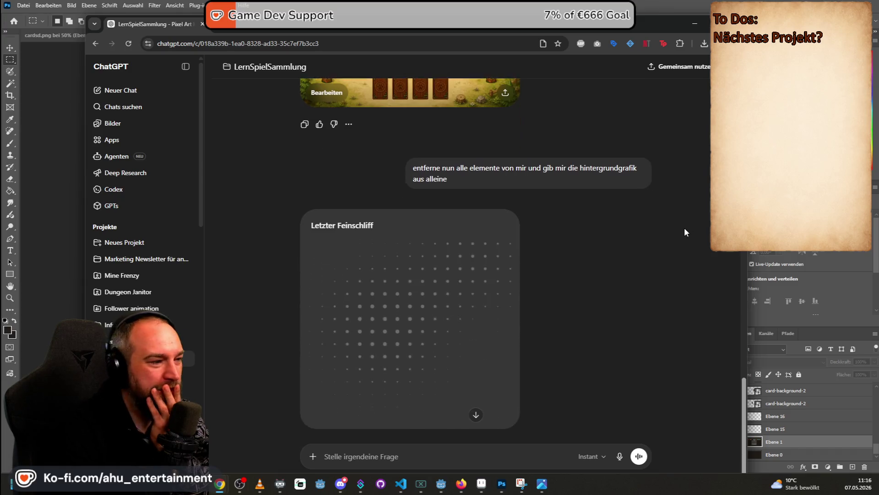
{"action": "scroll", "coordinate": [685, 235], "scroll_direction": "up", "scroll_amount": 3}
{"action": "left_click", "coordinate": [394, 147]}
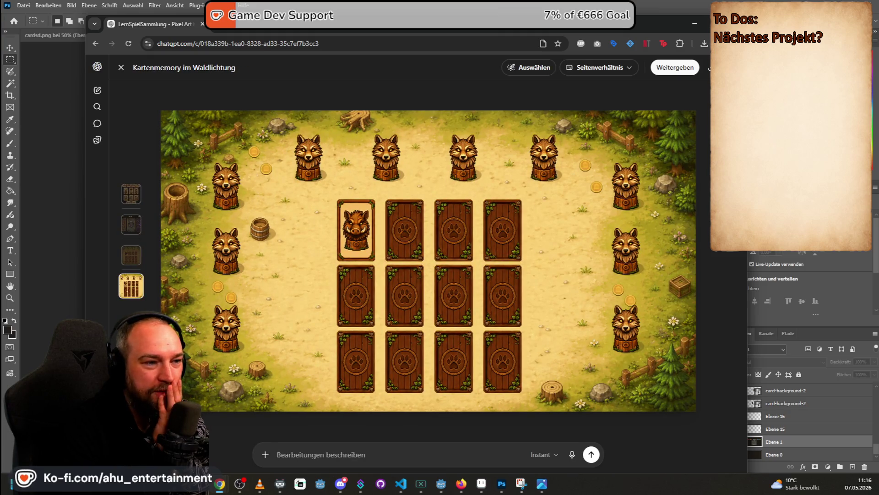
{"action": "key", "text": "Escape"}
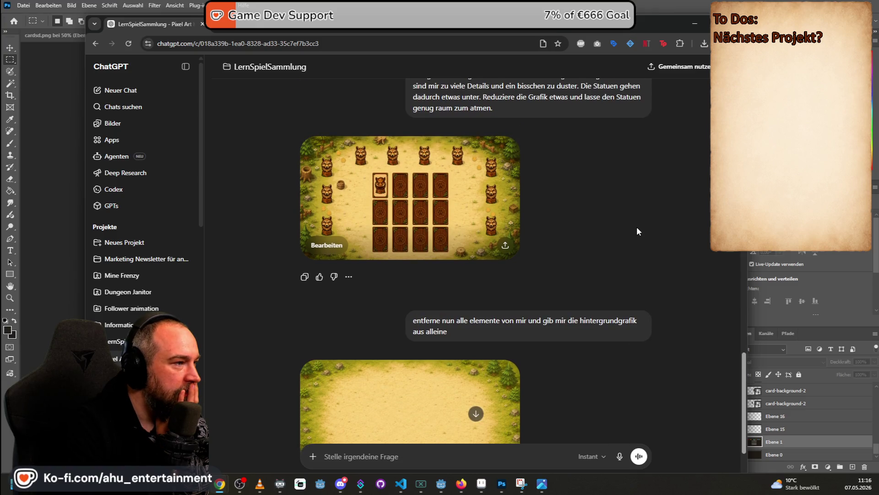
- Reword the background request to remove all game elements without touching the artwork, and resend
{"action": "scroll", "coordinate": [636, 229], "scroll_direction": "down", "scroll_amount": 2}
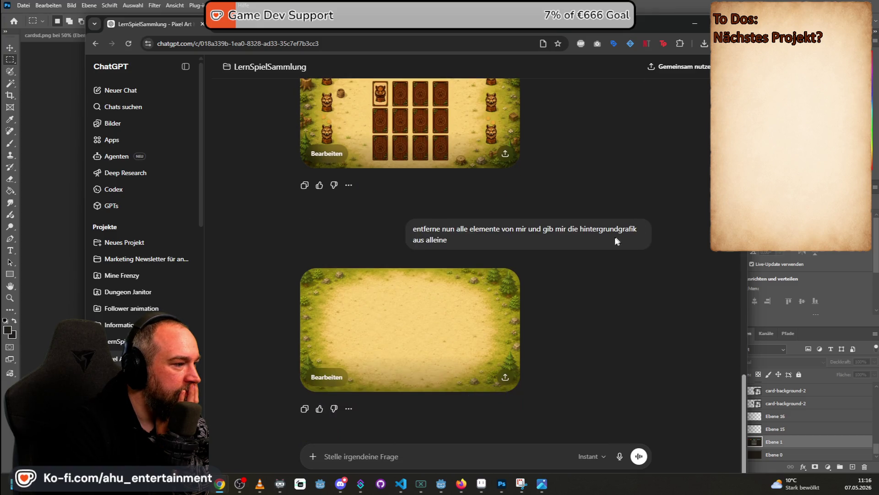
{"action": "left_click", "coordinate": [370, 455]}
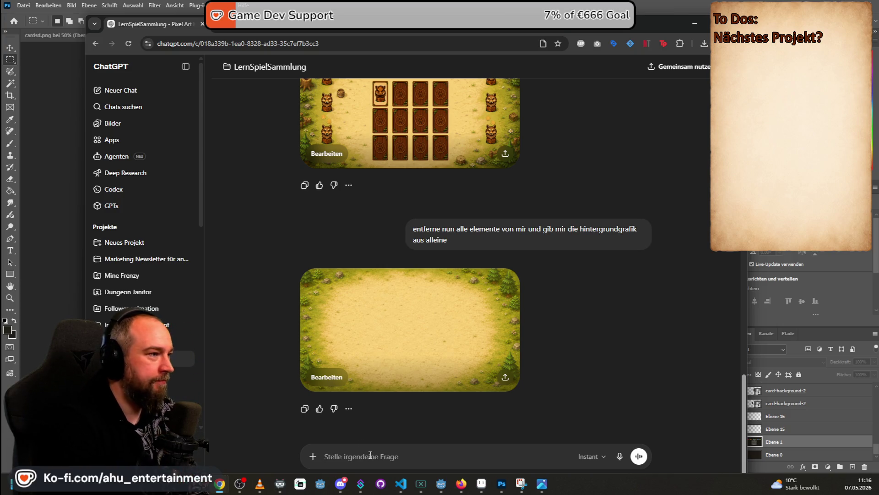
{"action": "scroll", "coordinate": [401, 284], "scroll_direction": "up", "scroll_amount": 3}
{"action": "scroll", "coordinate": [401, 286], "scroll_direction": "down", "scroll_amount": 3}
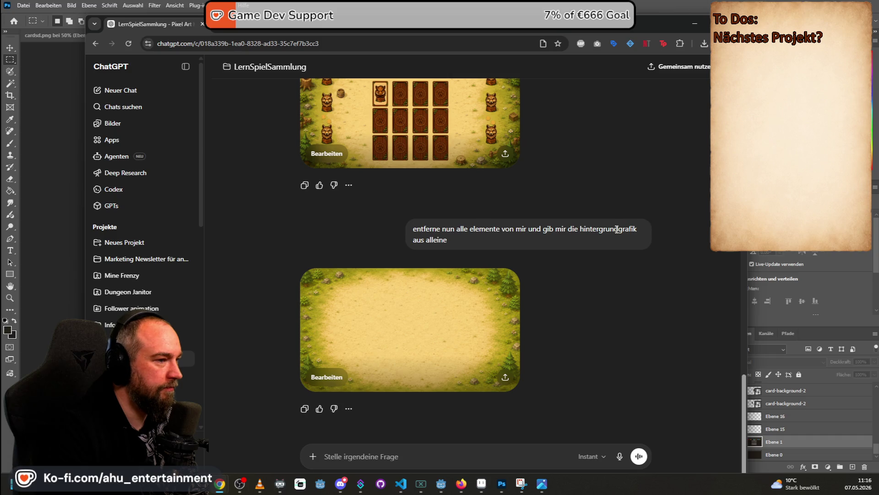
{"action": "left_click", "coordinate": [646, 260]}
{"action": "left_click_drag", "start_coordinate": [577, 234], "coordinate": [233, 214]}
{"action": "type", "text": "die Hintergrund"}
{"action": "key", "text": "BackSpace"}
{"action": "type", "text": "grafik ist p0"}
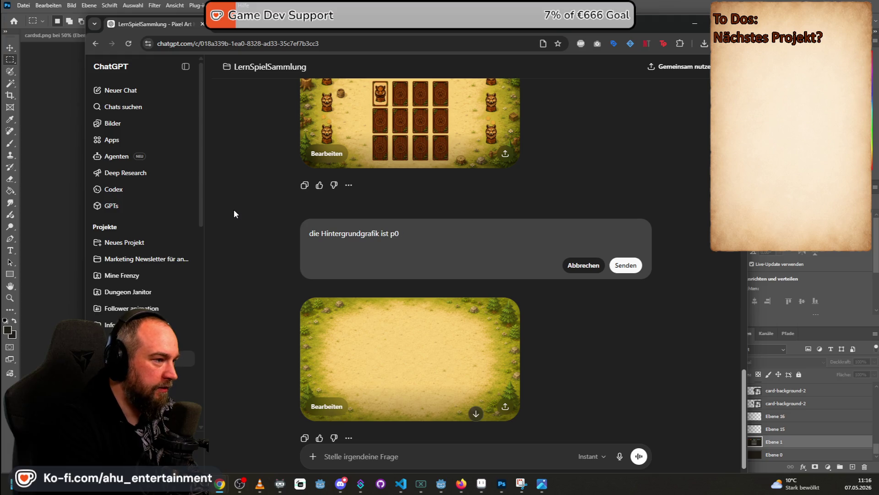
{"action": "type", "text": "ass sie genau sdo"}
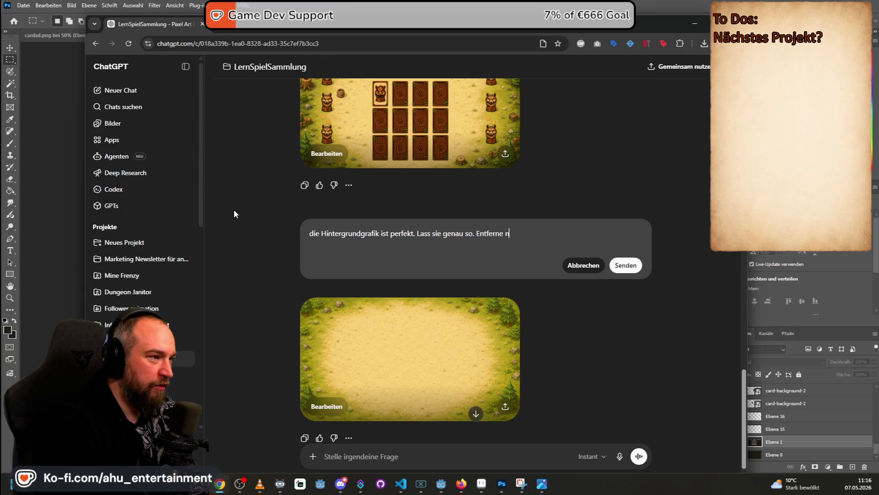
{"action": "type", "text": "pieol"}
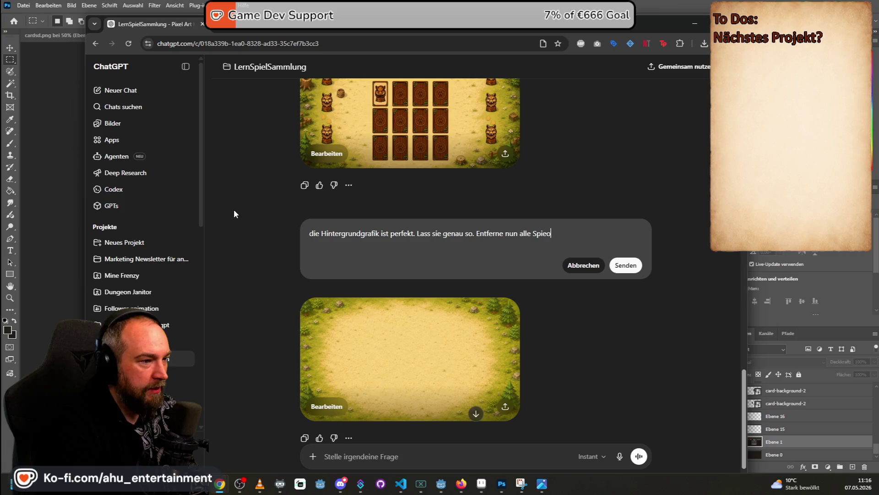
{"action": "key", "text": "BackSpace"}
{"action": "type", "text": "lelmente. F"}
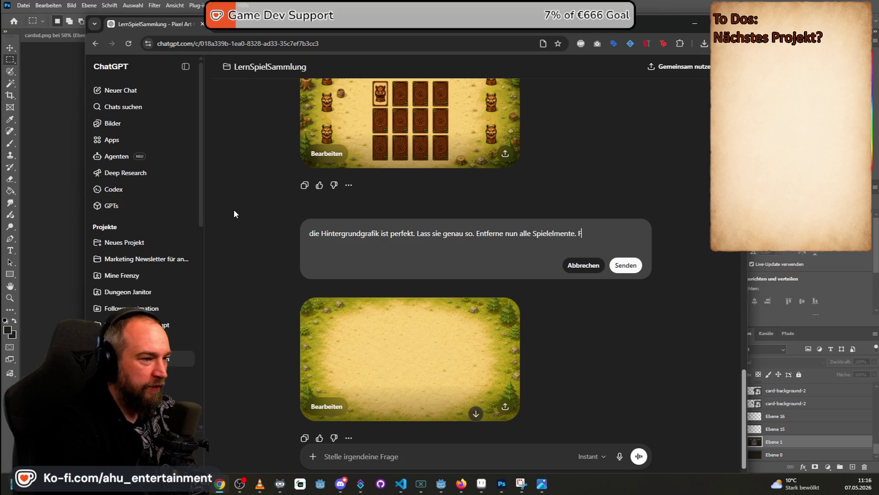
{"action": "type", "text": "asse die Grafik aber sonst gar nicht an."}
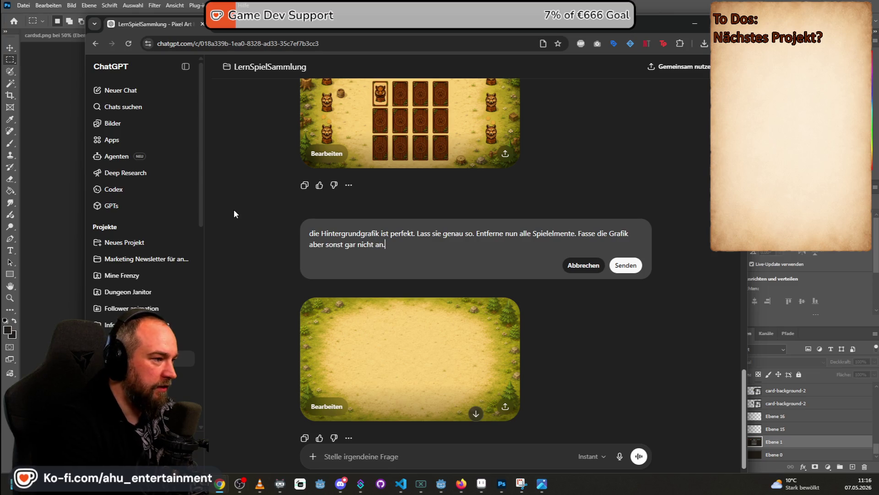
{"action": "left_click", "coordinate": [626, 265]}
- Scroll to the finished empty forest-clearing background and view it full size
{"action": "scroll", "coordinate": [679, 232], "scroll_direction": "up", "scroll_amount": 3}
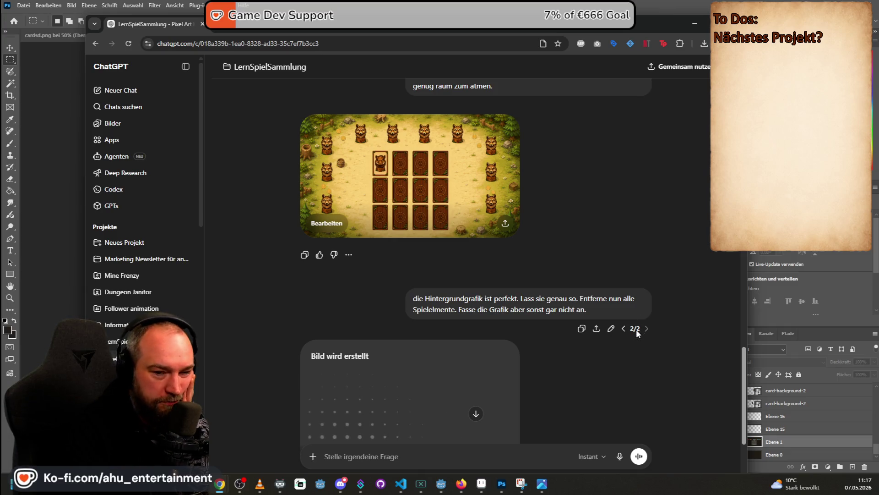
{"action": "scroll", "coordinate": [666, 262], "scroll_direction": "down", "scroll_amount": 1}
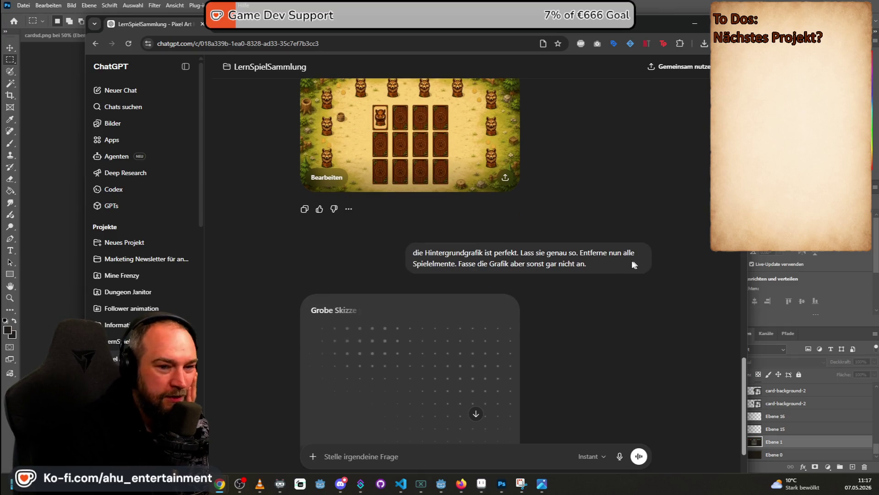
{"action": "scroll", "coordinate": [675, 262], "scroll_direction": "down", "scroll_amount": 1}
{"action": "scroll", "coordinate": [673, 257], "scroll_direction": "down", "scroll_amount": 1}
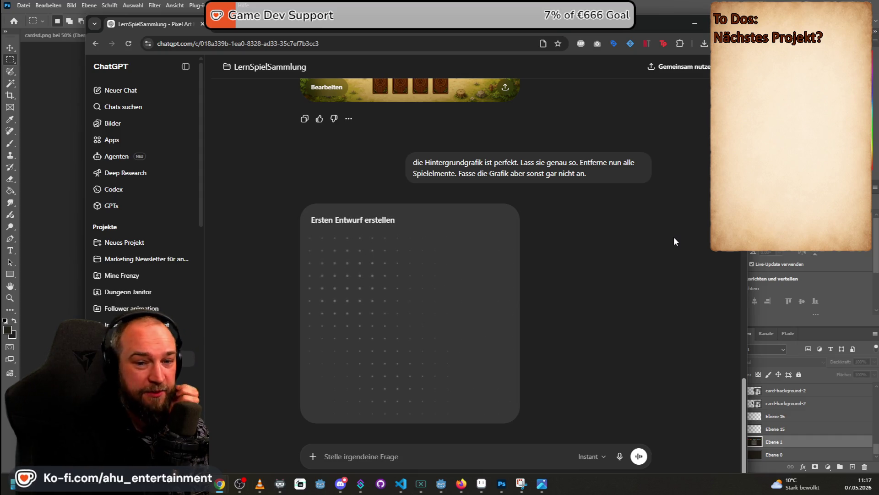
{"action": "mouse_move", "coordinate": [631, 179]}
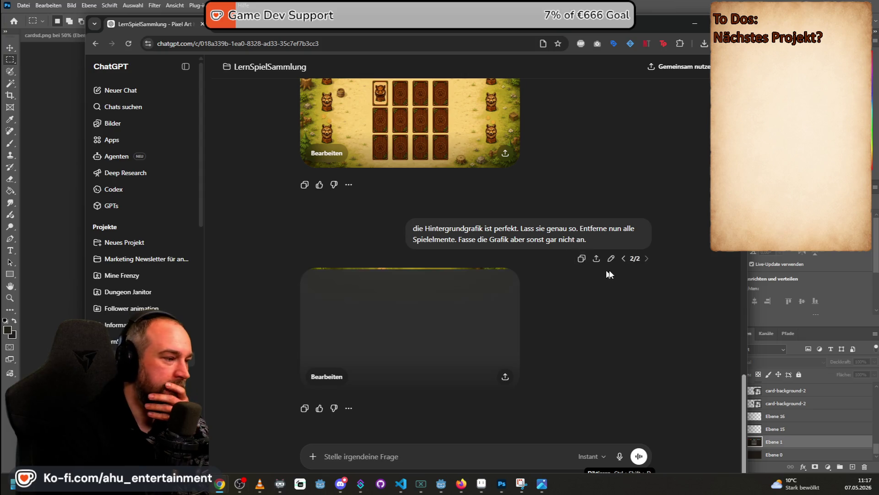
{"action": "scroll", "coordinate": [612, 329], "scroll_direction": "up", "scroll_amount": 2}
{"action": "scroll", "coordinate": [611, 328], "scroll_direction": "down", "scroll_amount": 1}
{"action": "scroll", "coordinate": [618, 326], "scroll_direction": "up", "scroll_amount": 1}
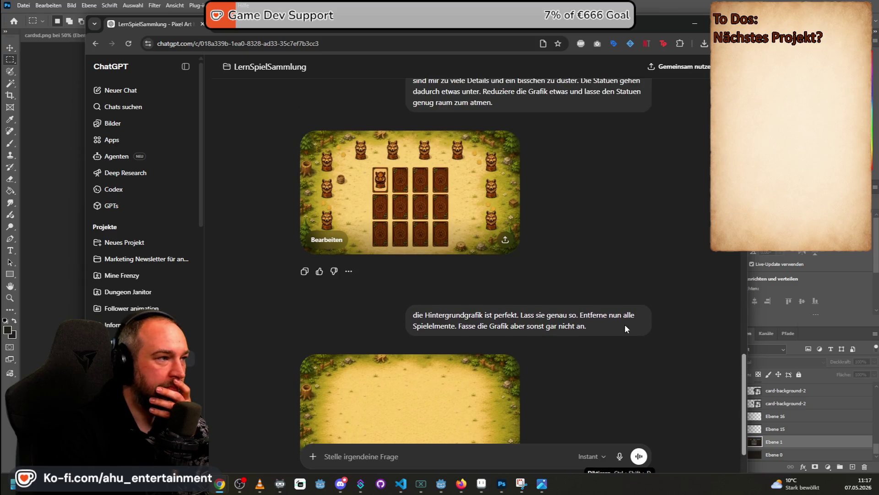
{"action": "scroll", "coordinate": [625, 328], "scroll_direction": "down", "scroll_amount": 1}
{"action": "scroll", "coordinate": [626, 328], "scroll_direction": "down", "scroll_amount": 2}
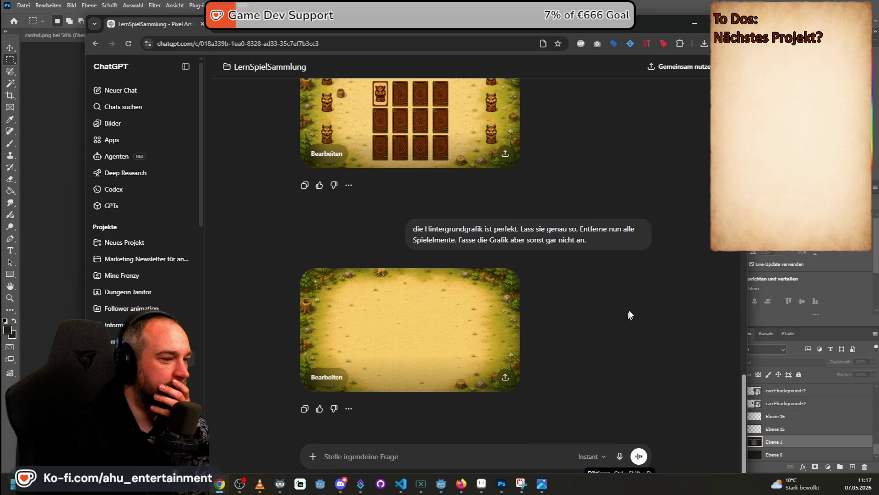
{"action": "left_click", "coordinate": [477, 331]}
- Save the empty forest-arena background as a PNG on the Desktop
{"action": "right_click", "coordinate": [434, 230]}
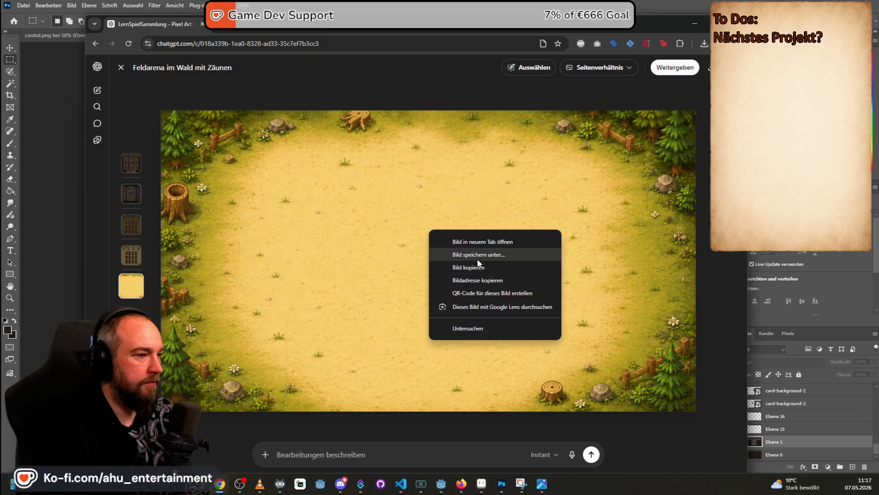
{"action": "left_click", "coordinate": [539, 265]}
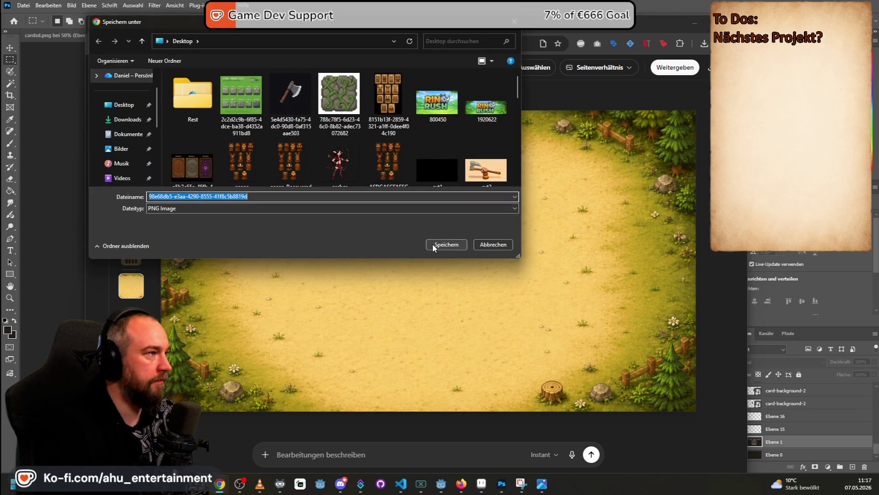
{"action": "left_click", "coordinate": [434, 241]}
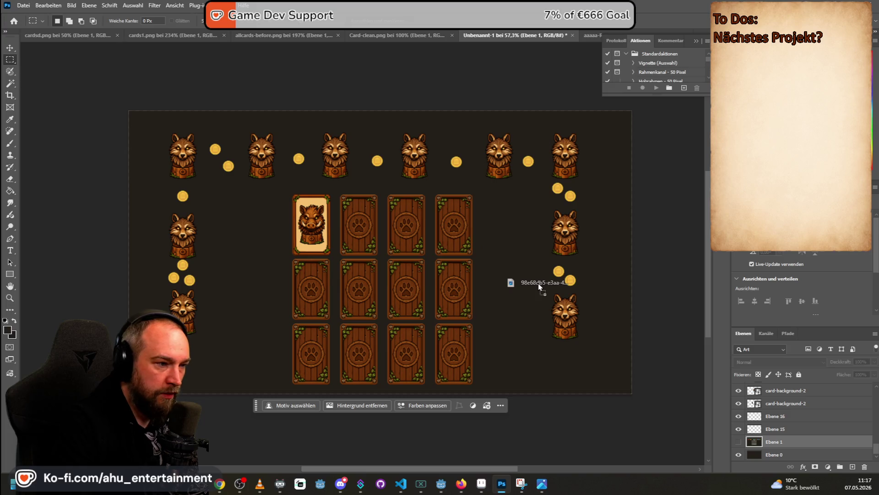
- Place the saved background PNG in the mockup, check it against ChatGPT's image, and commit
{"action": "left_click_drag", "start_coordinate": [508, 485], "coordinate": [540, 282]}
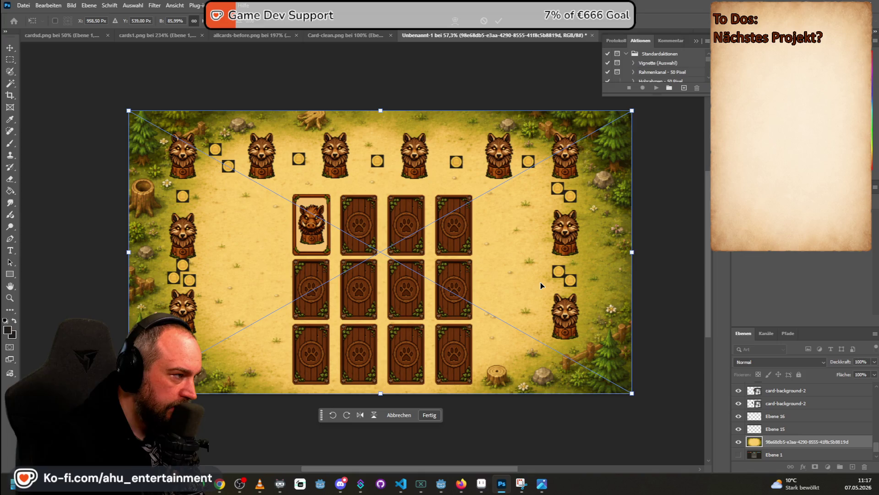
{"action": "key", "text": "alt+Tab"}
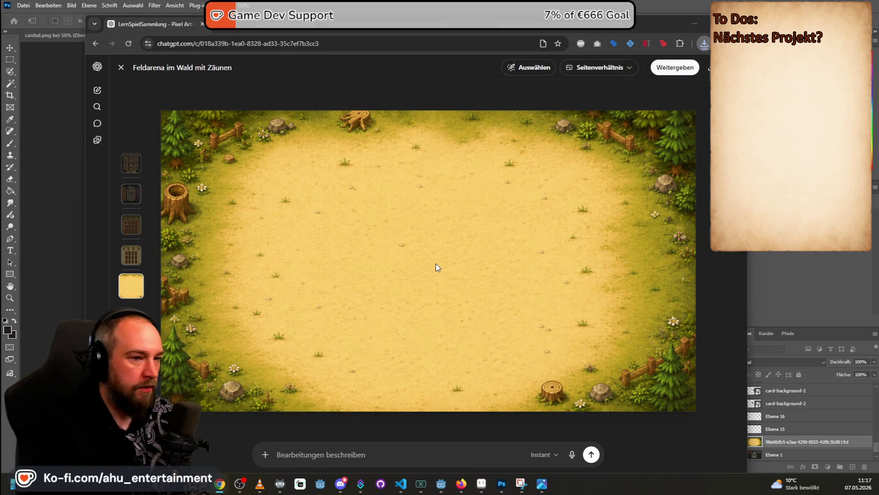
{"action": "left_click", "coordinate": [43, 273]}
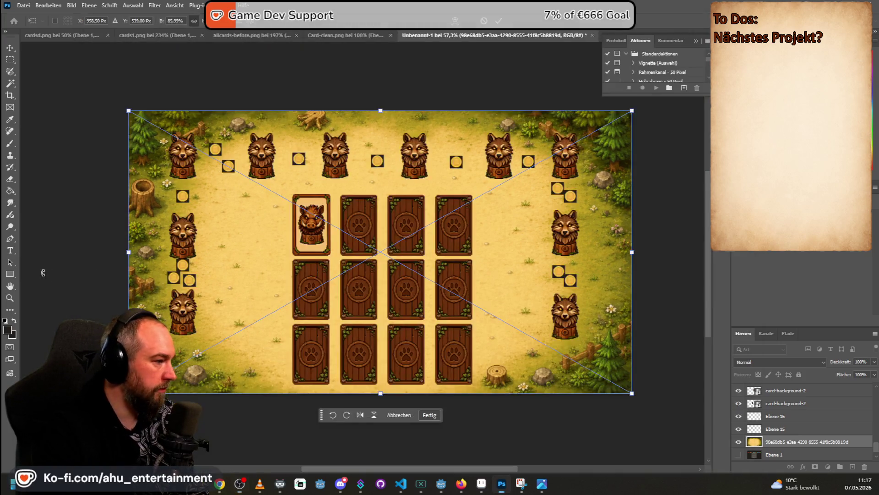
{"action": "key", "text": "alt+Tab"}
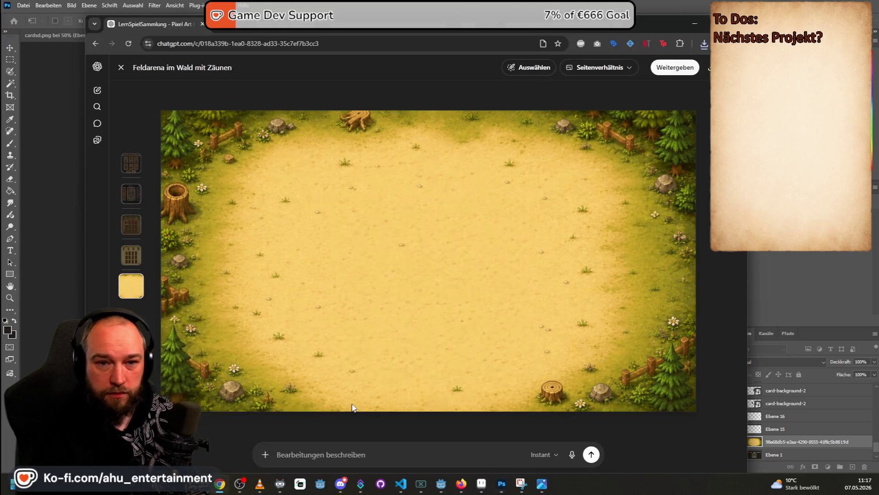
{"action": "left_click", "coordinate": [78, 216]}
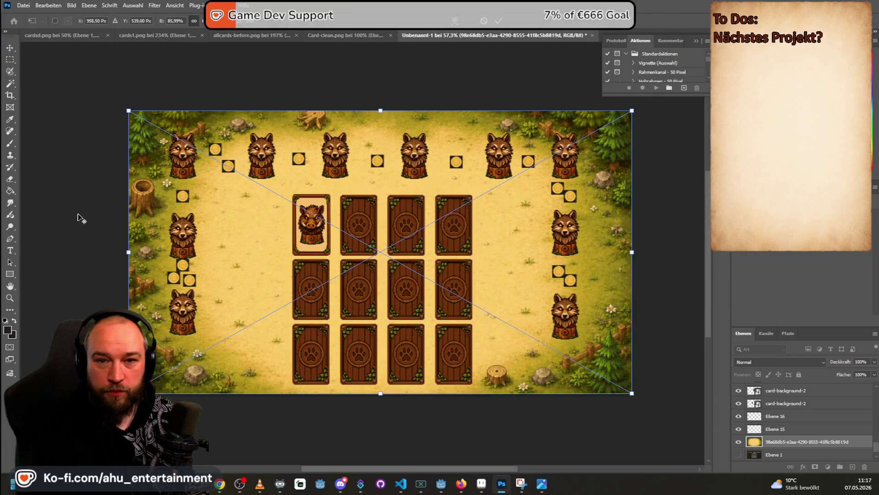
{"action": "key", "text": "alt+Tab"}
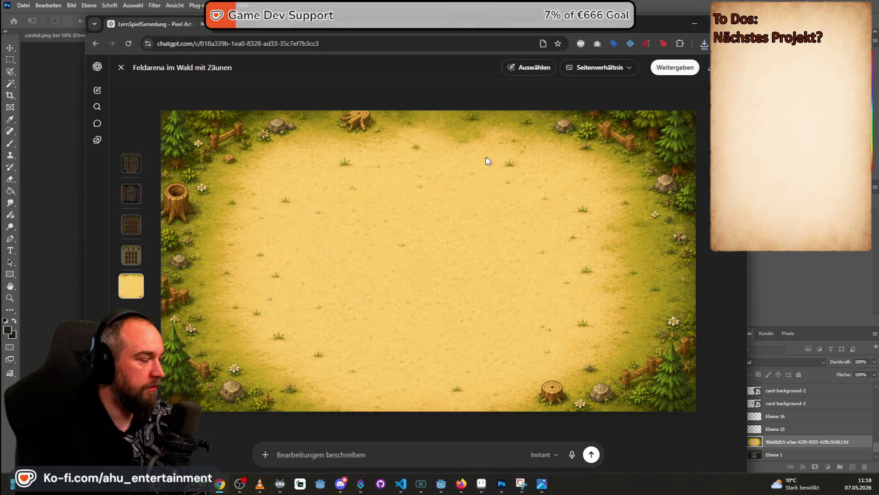
{"action": "key", "text": "alt+Tab"}
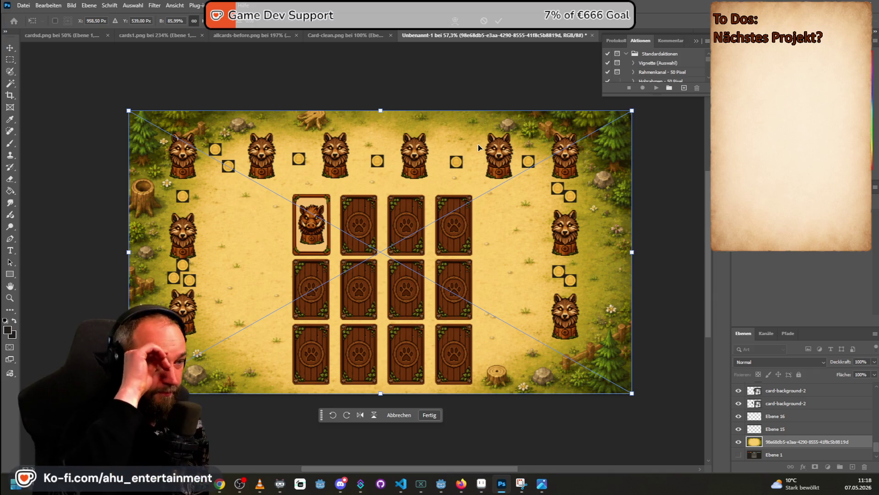
{"action": "left_click", "coordinate": [10, 60]}
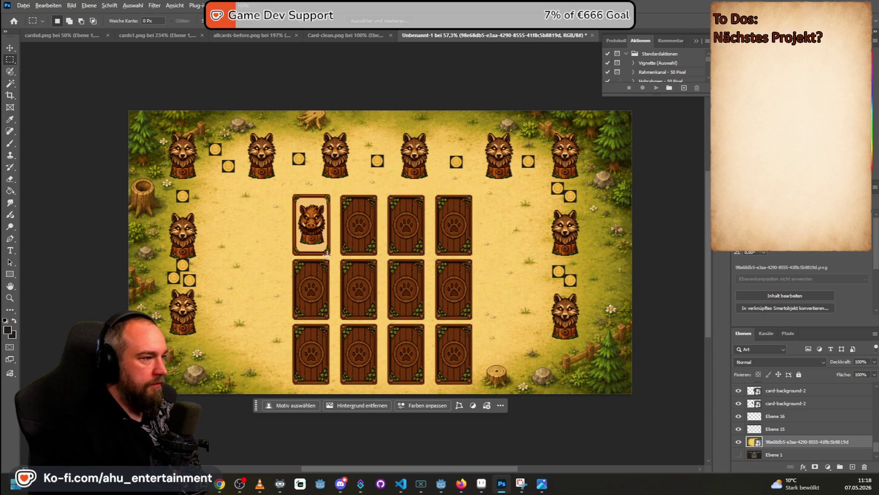
{"action": "left_click_drag", "start_coordinate": [327, 254], "coordinate": [324, 256]}
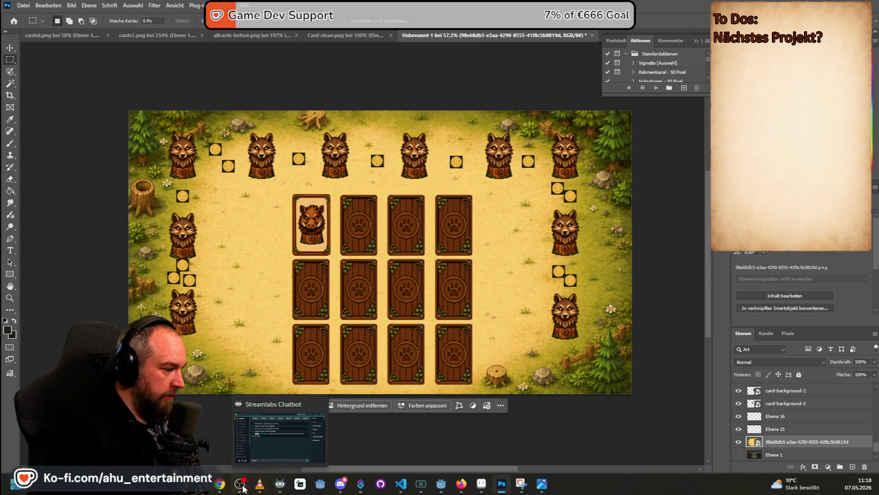
- Back in ChatGPT, request a coin sprite that won't get lost against the ground
{"action": "mouse_move", "coordinate": [321, 485]}
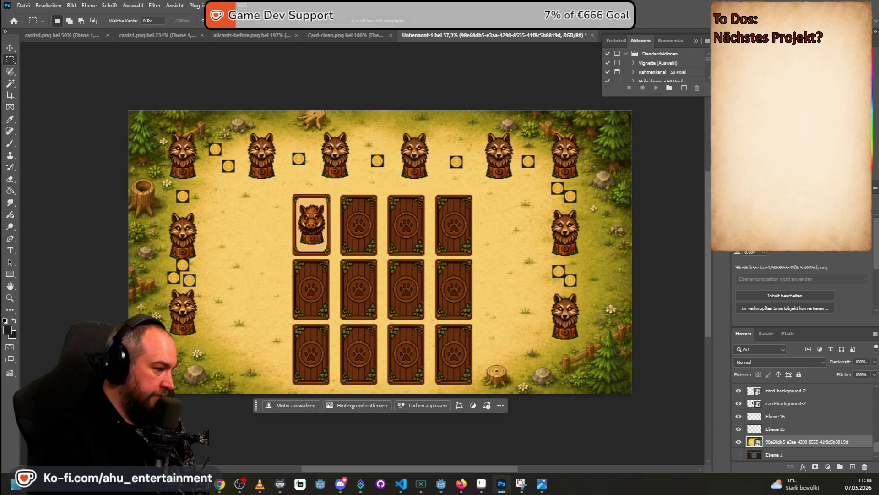
{"action": "mouse_move", "coordinate": [220, 483]}
{"action": "left_click", "coordinate": [298, 460]}
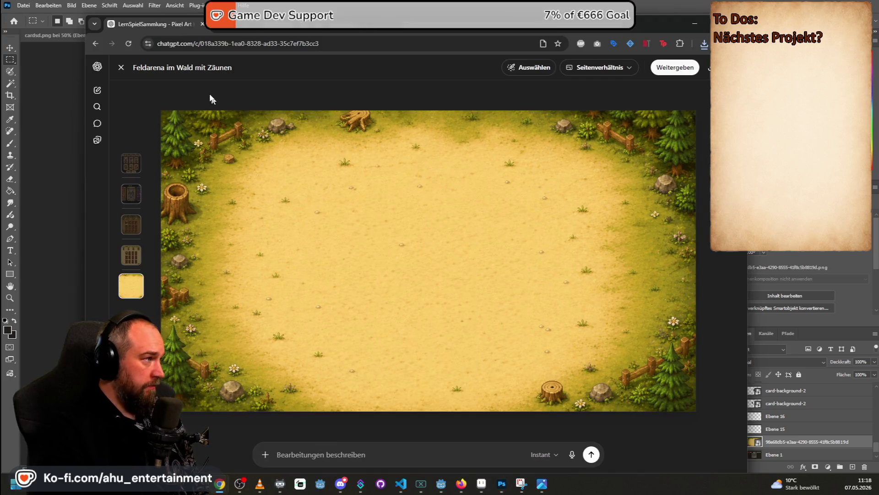
{"action": "left_click", "coordinate": [120, 68]}
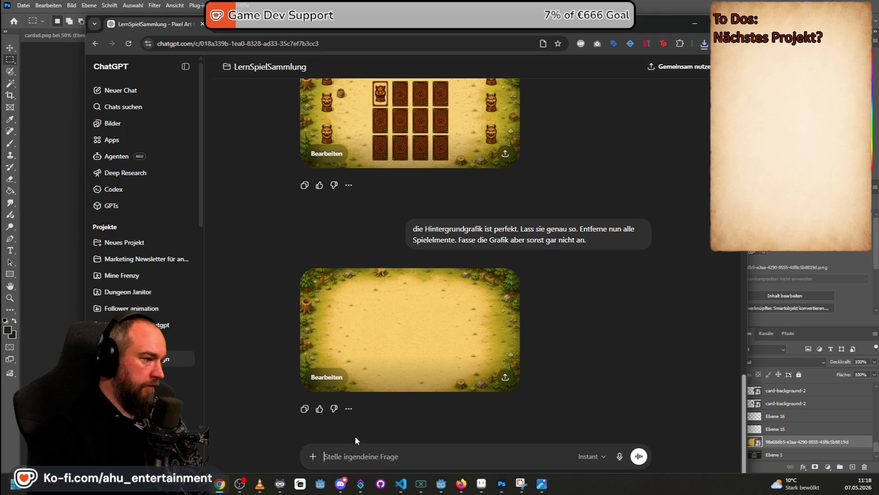
{"action": "type", "text": "e mir ei"}
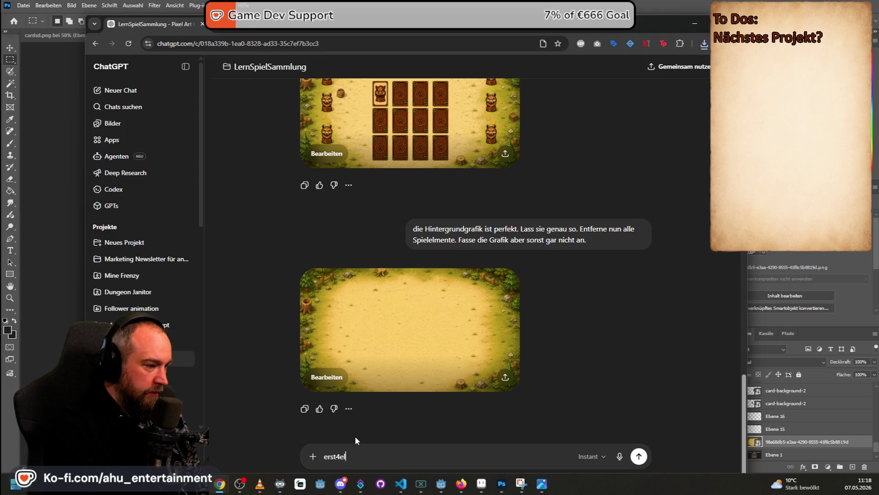
{"action": "type", "text": "n spr"}
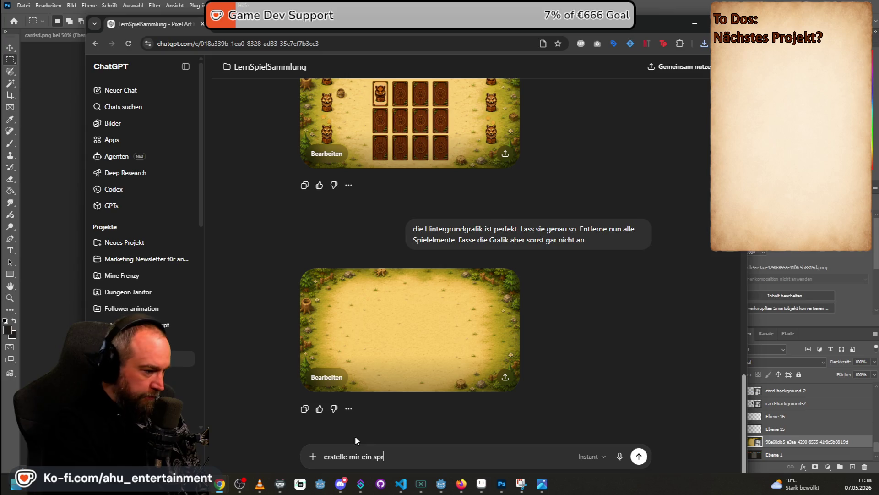
{"action": "type", "text": "ite für die münzen"}
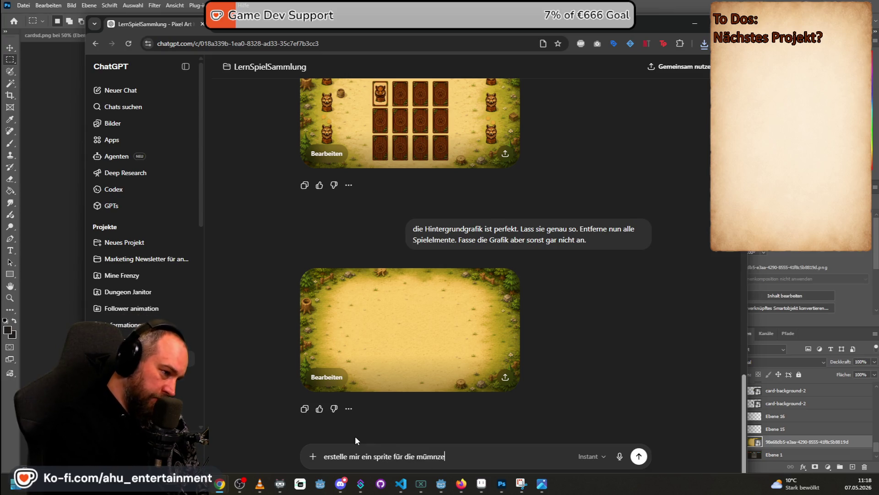
{"action": "key", "text": "BackSpace"}
{"action": "key", "text": "BackSpace"}
{"action": "key", "text": "BackSpace"}
{"action": "type", "text": "nzen, die auf dem untergrund ni"}
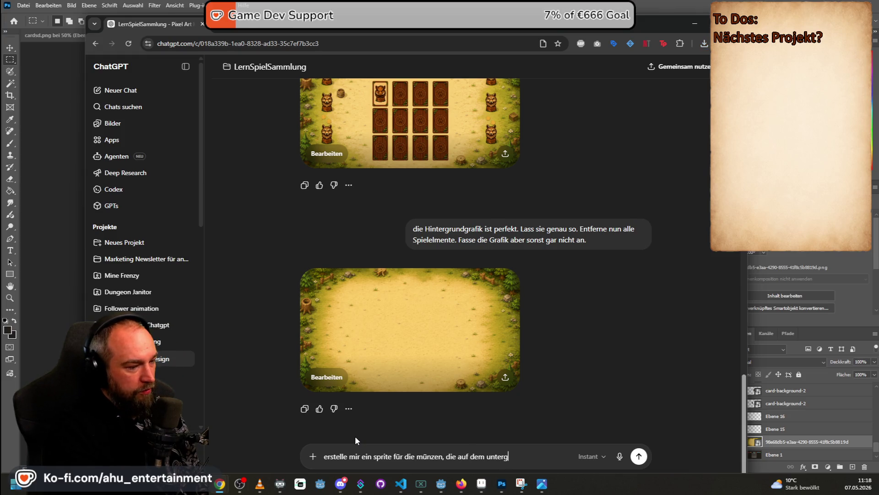
{"action": "type", "text": "cht untergehen"}
{"action": "key", "text": "Return"}
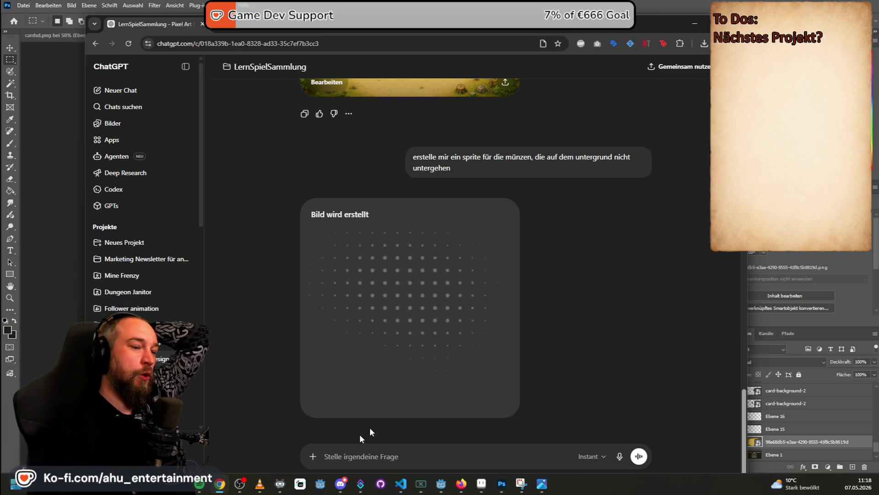
- Wait for the pixel-art gold coin with the III emblem, then view it full size
{"action": "scroll", "coordinate": [583, 216], "scroll_direction": "up", "scroll_amount": 2}
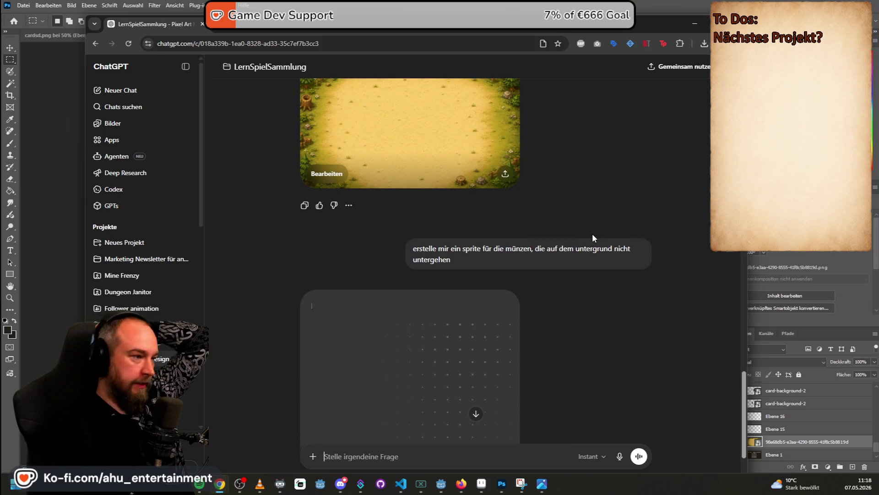
{"action": "scroll", "coordinate": [592, 237], "scroll_direction": "up", "scroll_amount": 2}
{"action": "scroll", "coordinate": [592, 237], "scroll_direction": "up", "scroll_amount": 4}
{"action": "scroll", "coordinate": [593, 233], "scroll_direction": "up", "scroll_amount": 2}
{"action": "scroll", "coordinate": [592, 231], "scroll_direction": "down", "scroll_amount": 3}
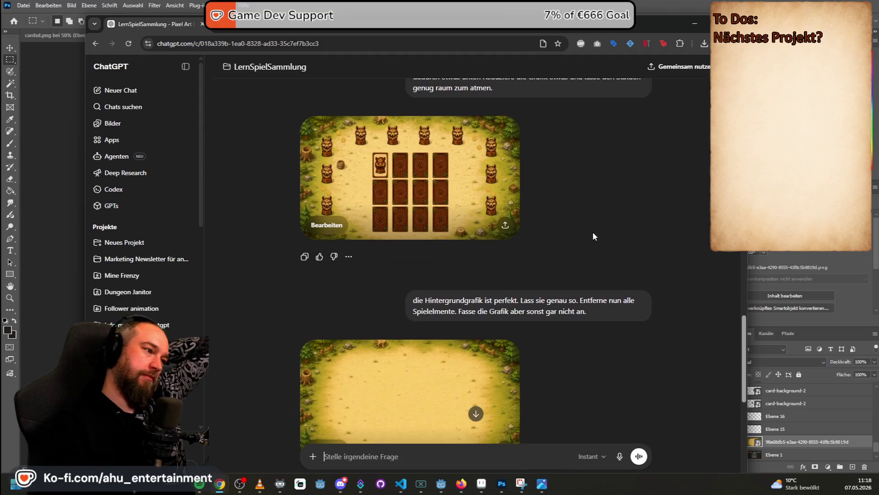
{"action": "scroll", "coordinate": [593, 230], "scroll_direction": "down", "scroll_amount": 2}
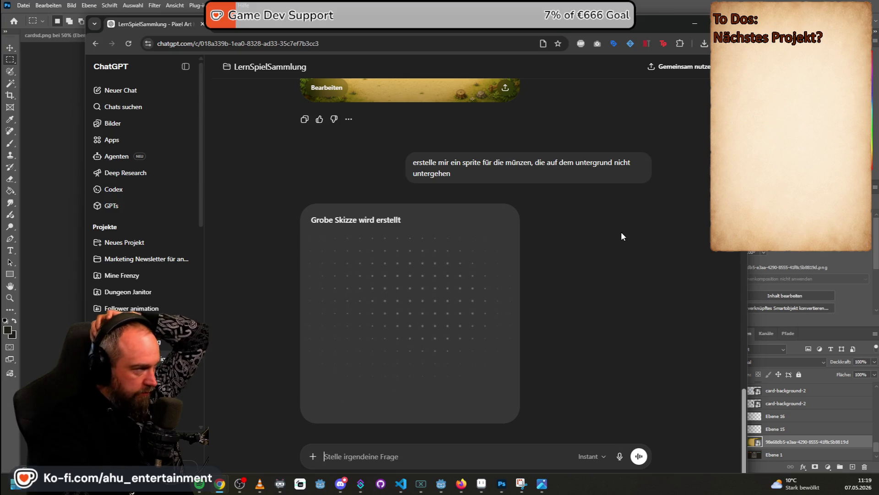
{"action": "scroll", "coordinate": [609, 243], "scroll_direction": "up", "scroll_amount": 1}
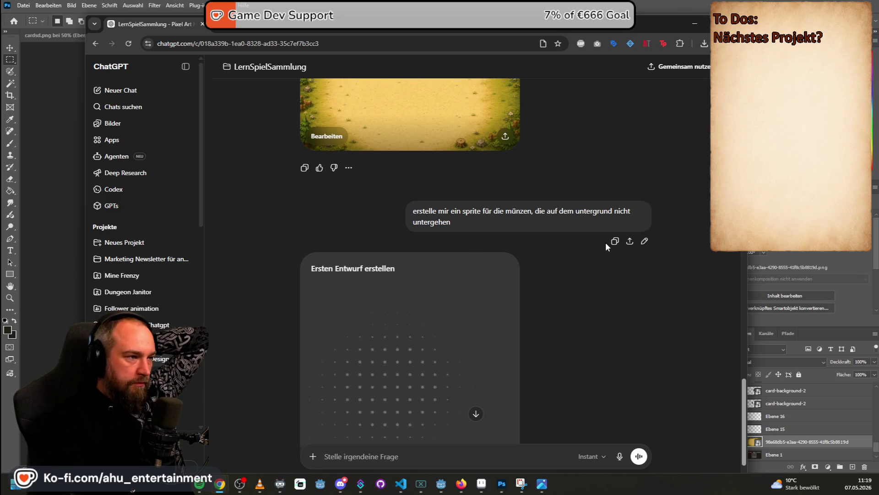
{"action": "scroll", "coordinate": [606, 245], "scroll_direction": "up", "scroll_amount": 3}
{"action": "scroll", "coordinate": [608, 243], "scroll_direction": "down", "scroll_amount": 2}
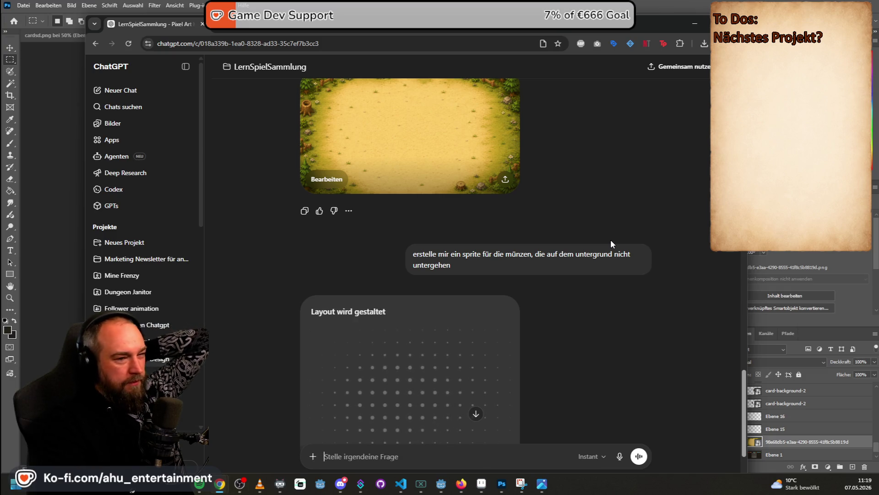
{"action": "scroll", "coordinate": [613, 239], "scroll_direction": "down", "scroll_amount": 2}
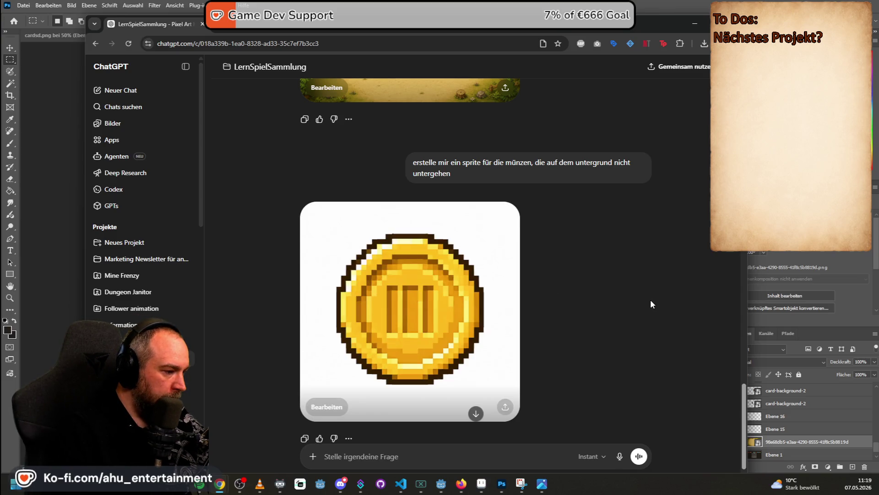
{"action": "scroll", "coordinate": [576, 269], "scroll_direction": "up", "scroll_amount": 3}
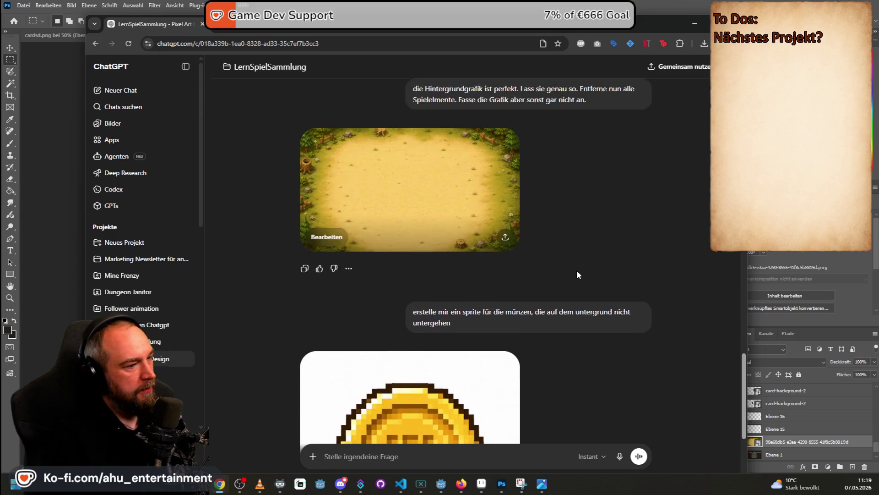
{"action": "scroll", "coordinate": [564, 274], "scroll_direction": "down", "scroll_amount": 4}
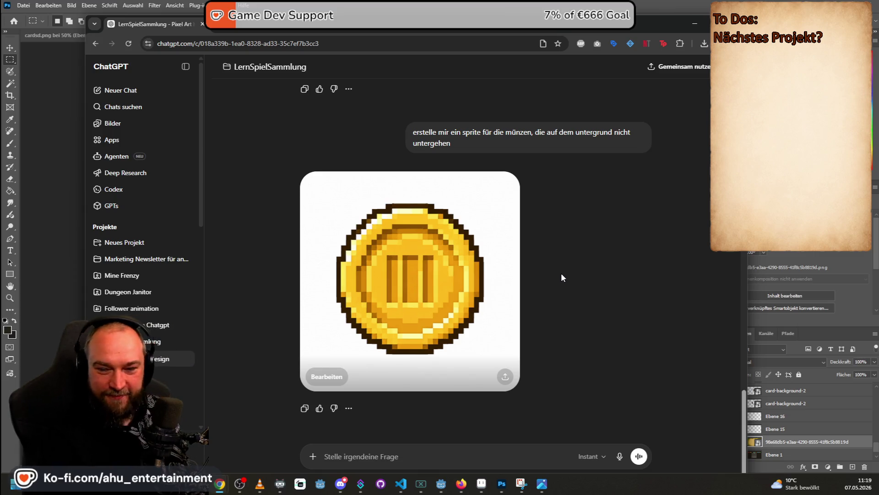
{"action": "left_click", "coordinate": [393, 204]}
- Save the gold coin sprite as a PNG and drag the download toward Aseprite
{"action": "right_click", "coordinate": [488, 242]}
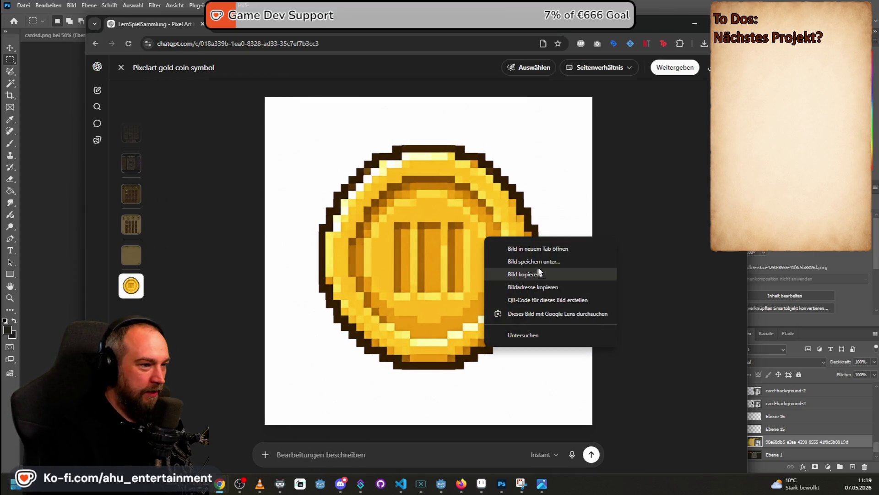
{"action": "left_click", "coordinate": [577, 273]}
{"action": "left_click", "coordinate": [430, 244]}
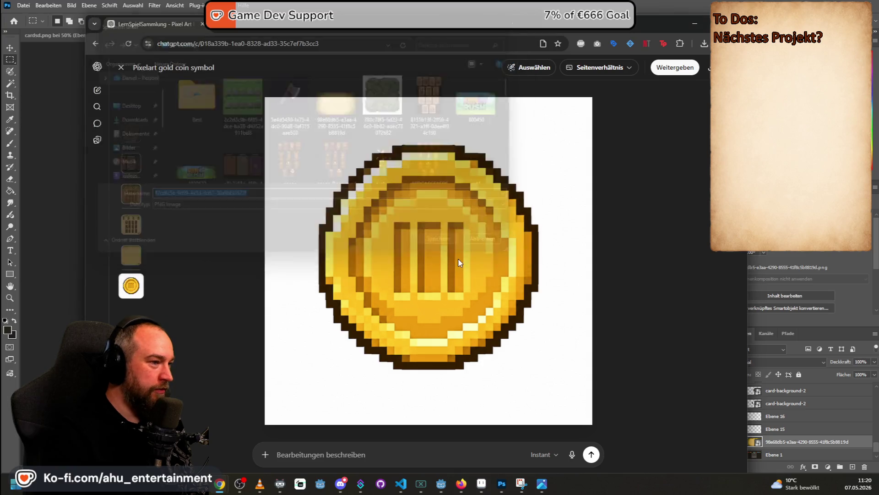
{"action": "left_click_drag", "start_coordinate": [630, 67], "coordinate": [353, 458]}
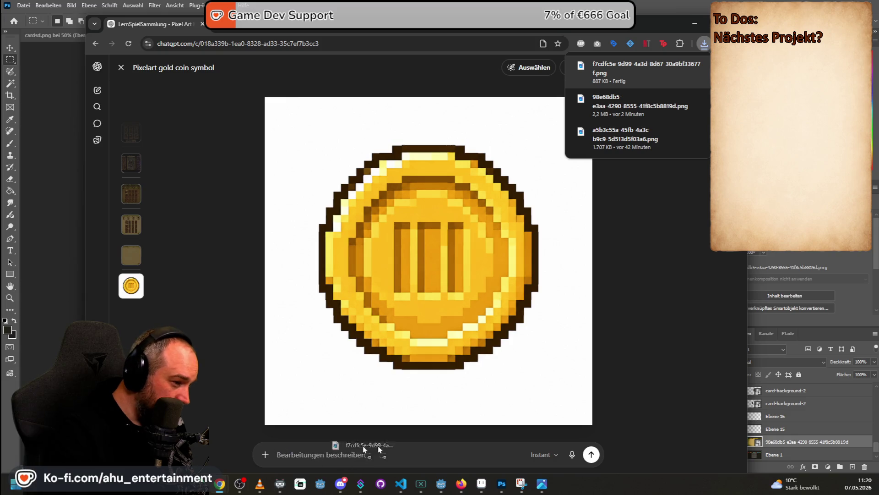
{"action": "mouse_move", "coordinate": [353, 459]}
{"action": "left_mouse_down"}
{"action": "mouse_move", "coordinate": [523, 450]}
{"action": "mouse_move", "coordinate": [567, 161]}
{"action": "left_mouse_up"}
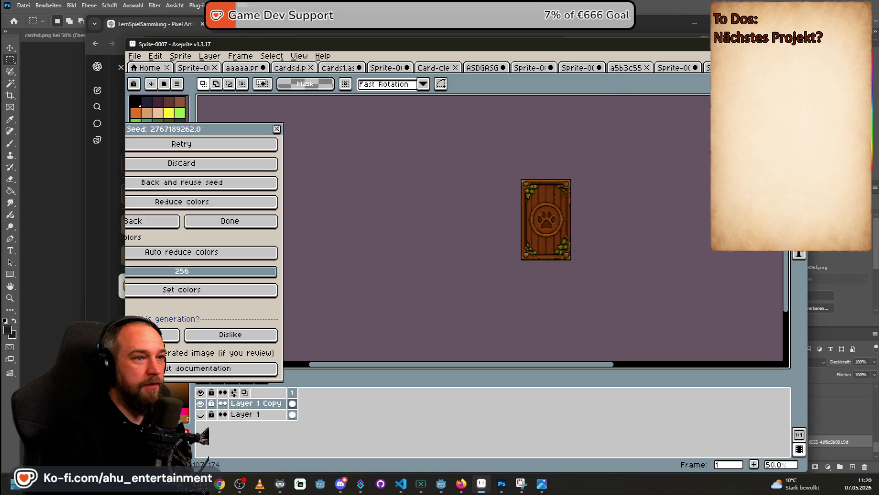
- Open the downloaded gold coin PNG in Aseprite and move the PixelLab dialog fully into view
{"action": "left_click_drag", "start_coordinate": [567, 161], "coordinate": [567, 161]}
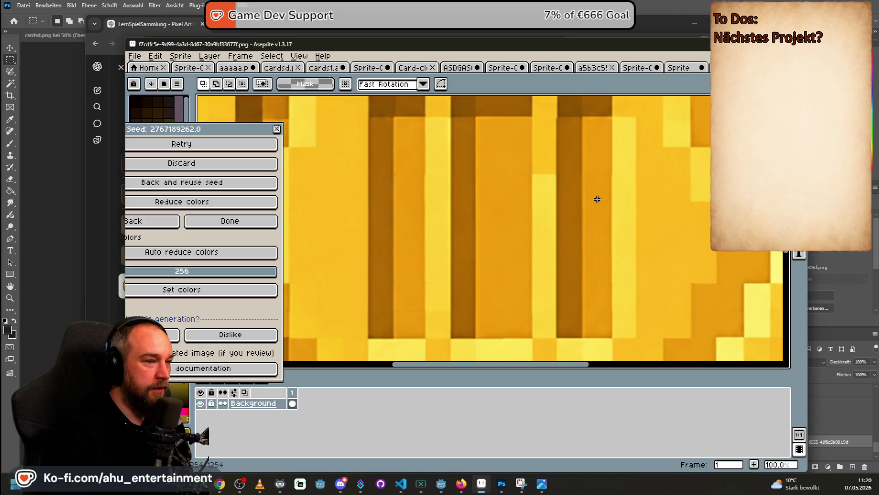
{"action": "scroll", "coordinate": [694, 270], "scroll_direction": "down", "scroll_amount": 5}
{"action": "scroll", "coordinate": [694, 271], "scroll_direction": "down", "scroll_amount": 1}
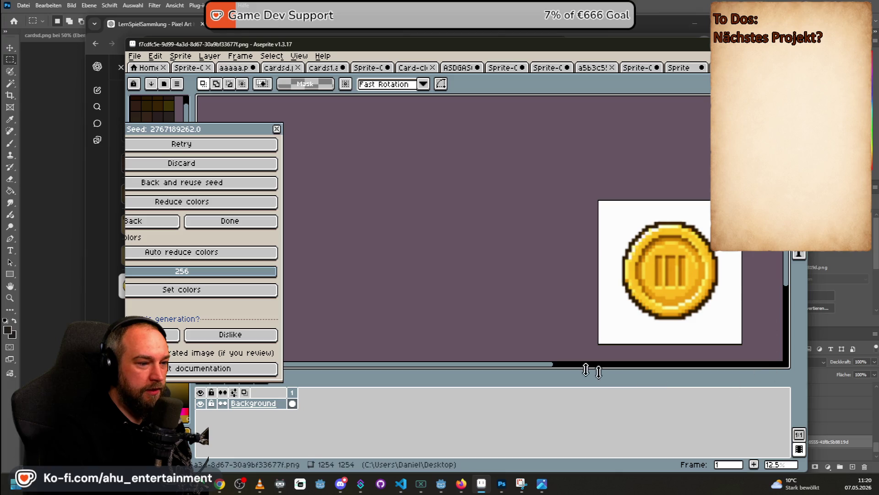
{"action": "left_click_drag", "start_coordinate": [527, 372], "coordinate": [615, 370]}
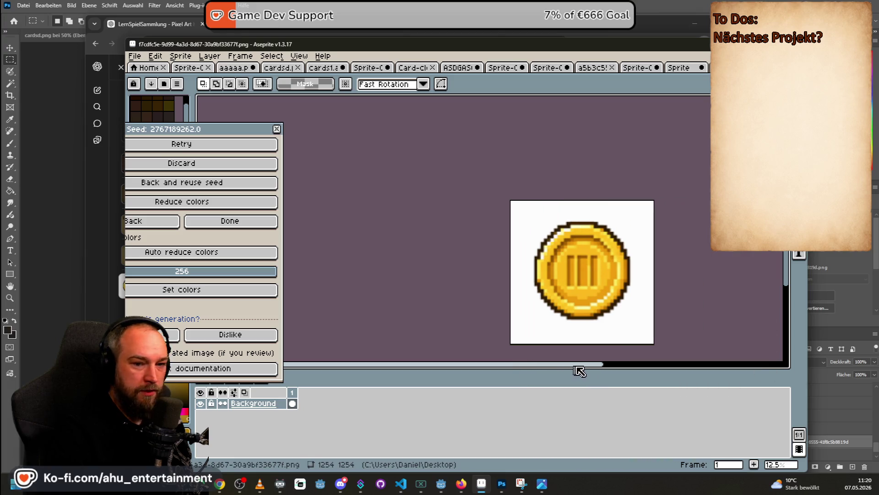
{"action": "scroll", "coordinate": [636, 270], "scroll_direction": "down", "scroll_amount": 1}
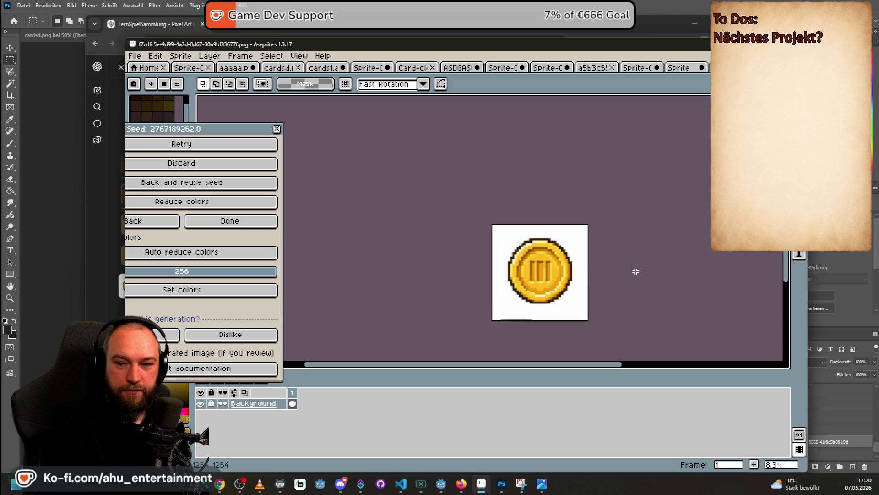
{"action": "scroll", "coordinate": [607, 294], "scroll_direction": "up", "scroll_amount": 1}
{"action": "left_click_drag", "start_coordinate": [209, 130], "coordinate": [256, 118]}
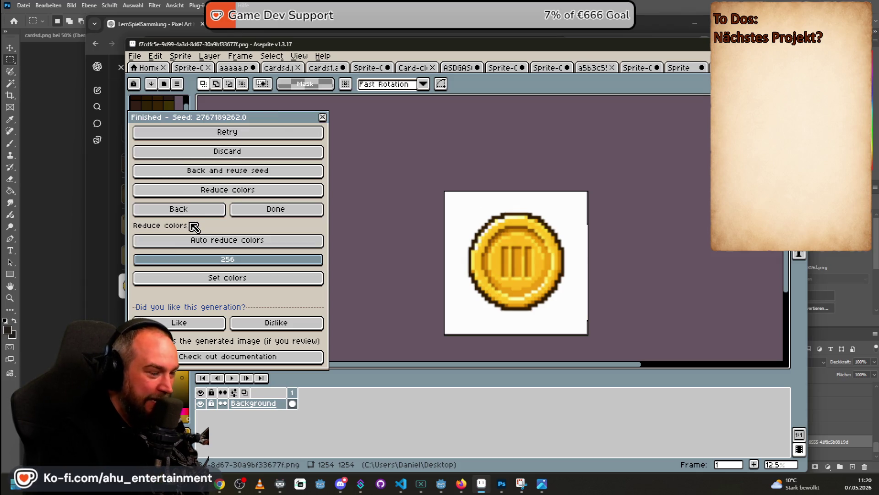
- Go back to PixelLab's tools and start an Image to pixel art generation of the coin
{"action": "left_click", "coordinate": [200, 209]}
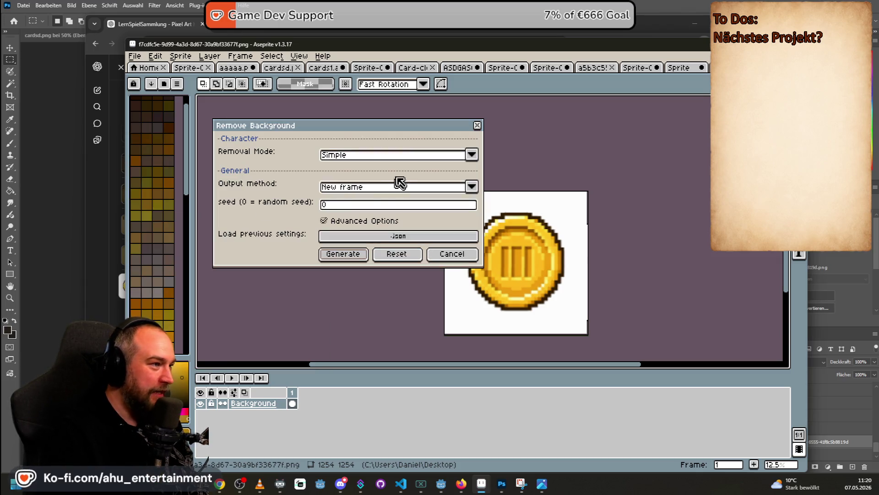
{"action": "left_click", "coordinate": [435, 253]}
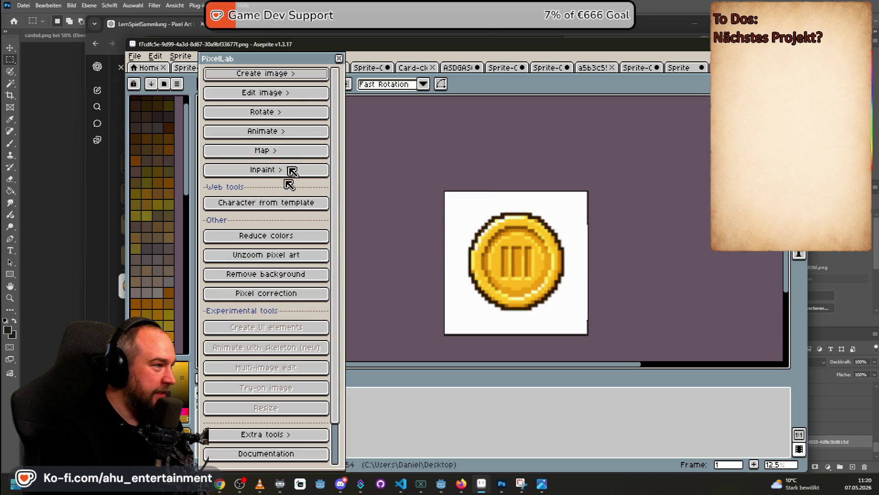
{"action": "left_click", "coordinate": [288, 75]}
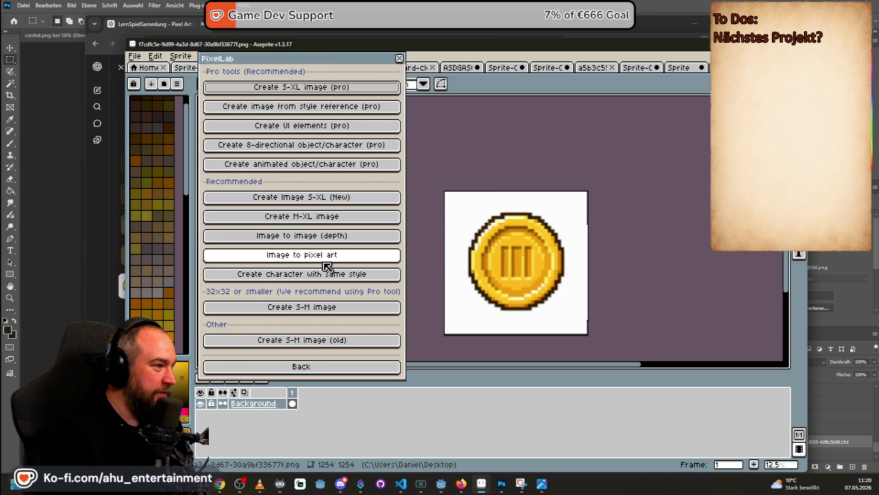
{"action": "left_click", "coordinate": [316, 257]}
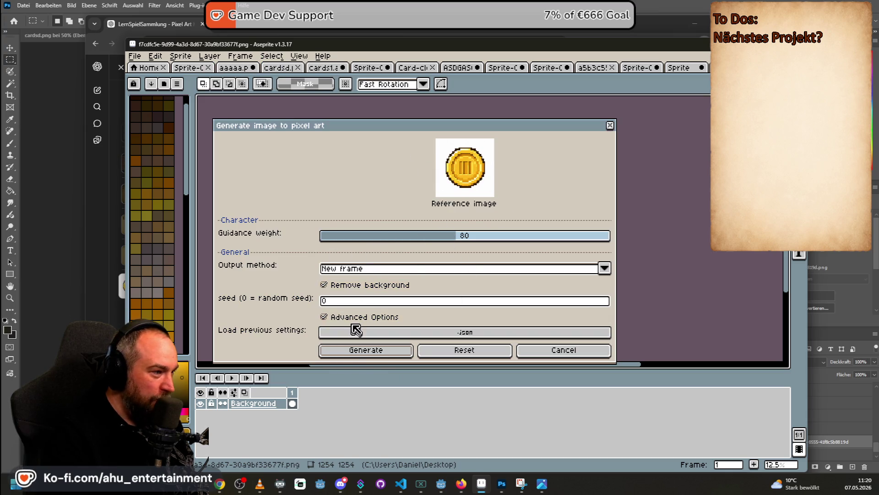
{"action": "left_click", "coordinate": [373, 355]}
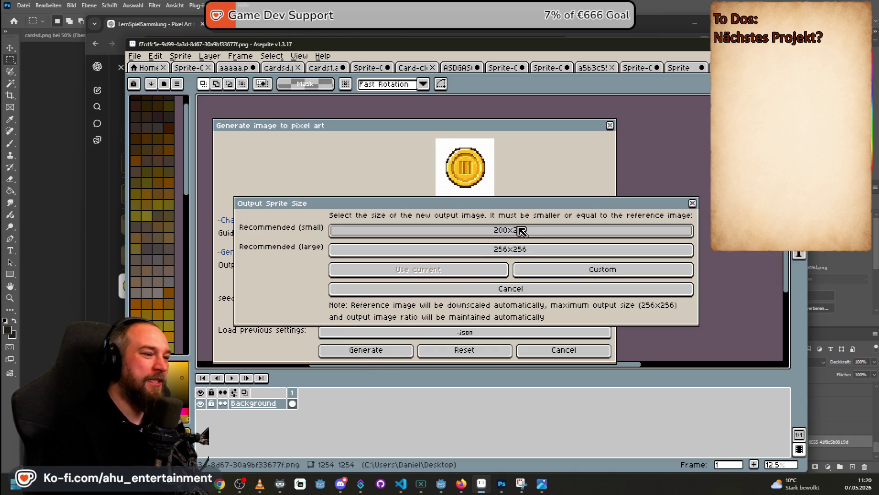
- Give the new coin sprite a custom 40×40 px size, then switch to the Photoshop board
{"action": "left_click", "coordinate": [564, 274]}
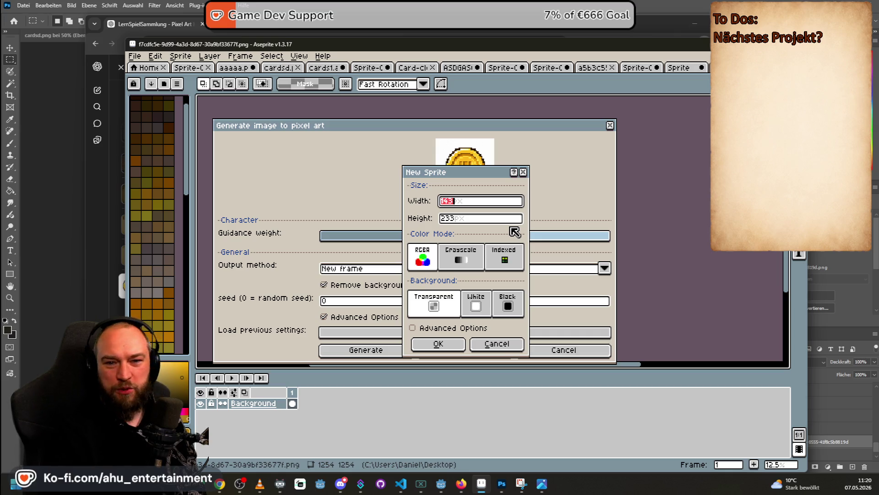
{"action": "type", "text": "40"}
{"action": "key", "text": "Tab"}
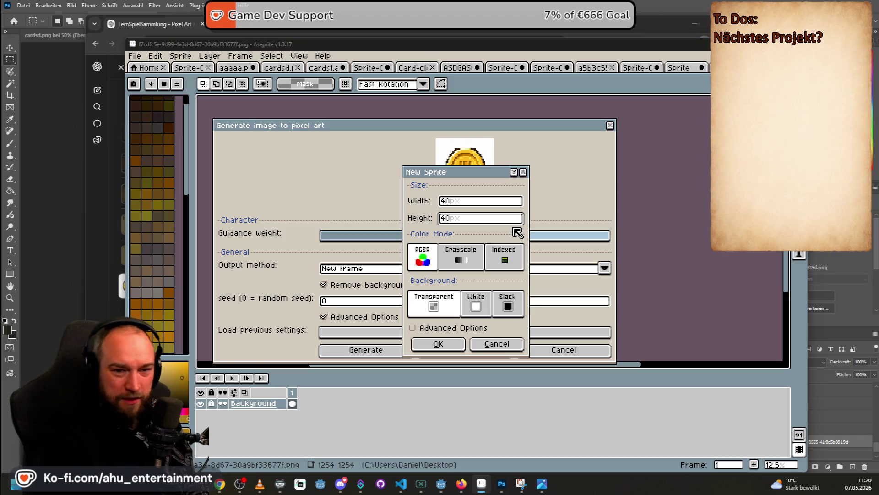
{"action": "key", "text": "alt+Tab"}
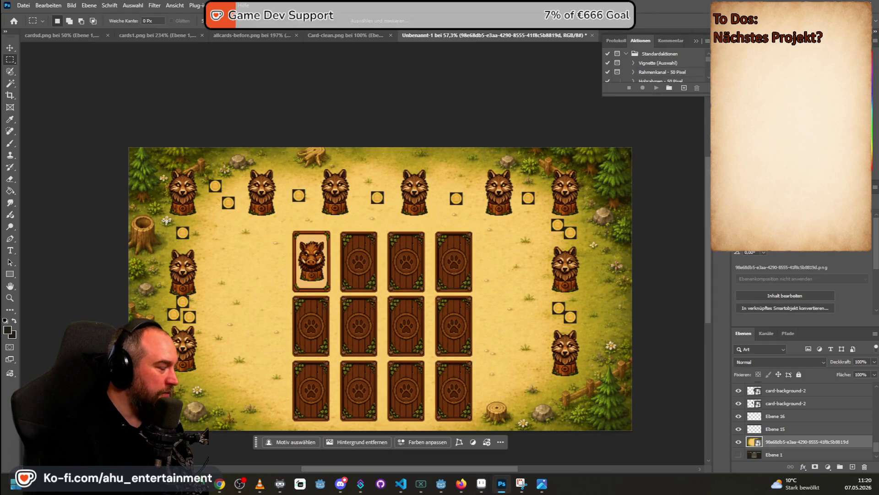
- Measure the lower-left coin on the forest board with a marquee, about 52×48 px
{"action": "scroll", "coordinate": [175, 227], "scroll_direction": "up", "scroll_amount": 5}
{"action": "scroll", "coordinate": [175, 226], "scroll_direction": "up", "scroll_amount": 3}
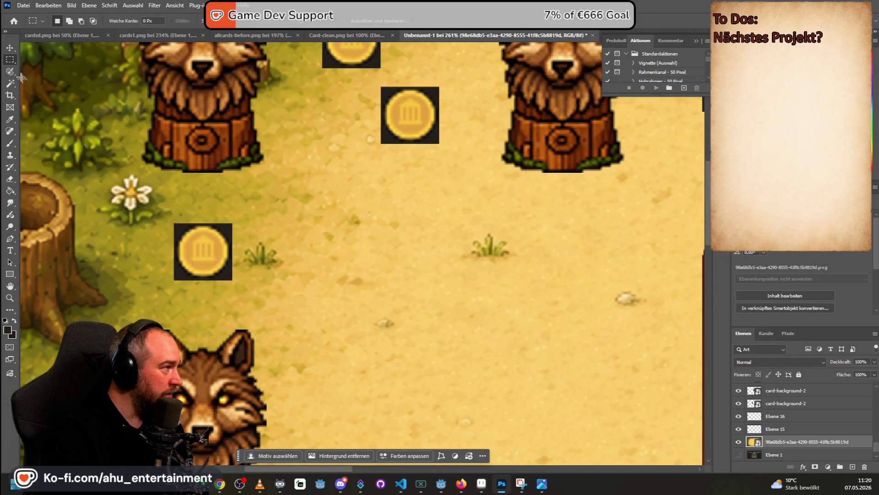
{"action": "left_click_drag", "start_coordinate": [175, 224], "coordinate": [233, 279]}
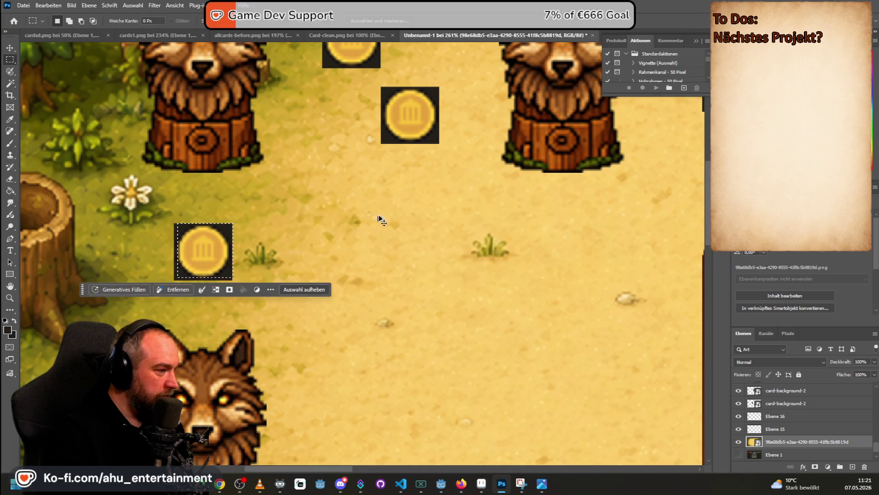
{"action": "scroll", "coordinate": [379, 218], "scroll_direction": "down", "scroll_amount": 2}
{"action": "scroll", "coordinate": [379, 218], "scroll_direction": "down", "scroll_amount": 2}
- Back in Aseprite's New Sprite dialog, select the width value for re-entry
{"action": "key", "text": "alt+Tab"}
{"action": "left_click", "coordinate": [451, 203]}
{"action": "left_click_drag", "start_coordinate": [451, 203], "coordinate": [425, 204]}
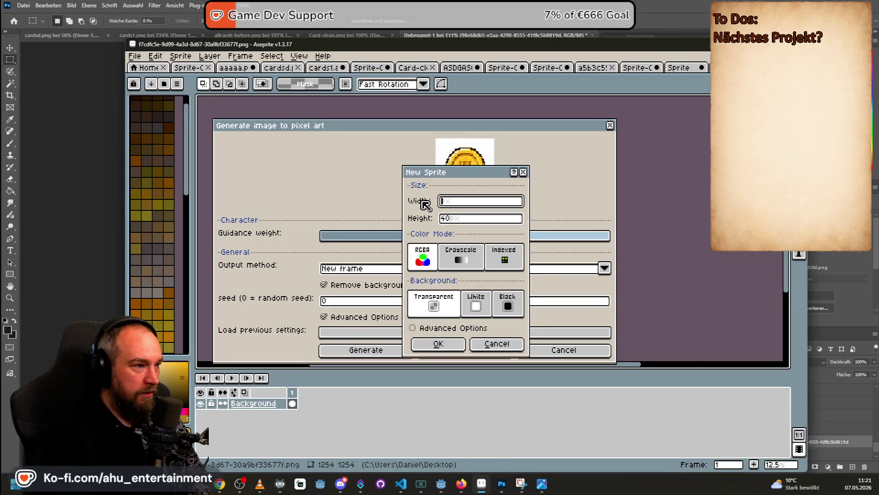
- Generate a 48×48 px pixel-art gold coin, then return to the generation settings
{"action": "key", "text": "Tab"}
{"action": "type", "text": "48"}
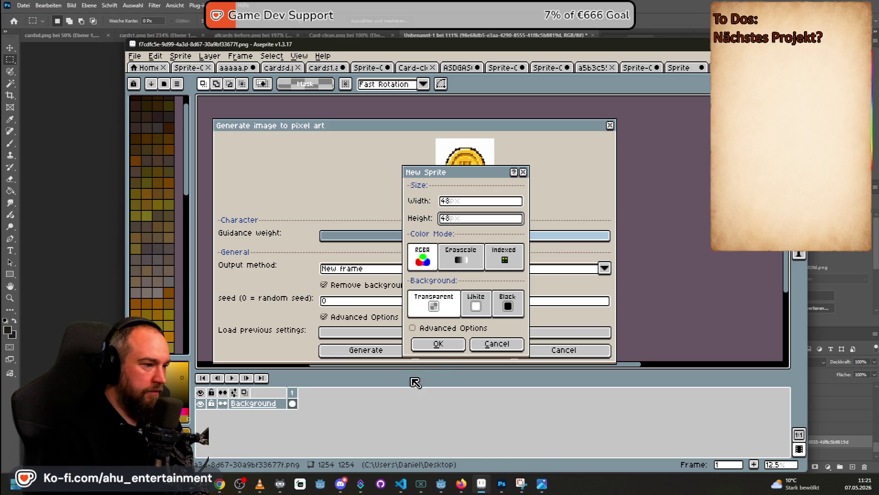
{"action": "left_click", "coordinate": [439, 344]}
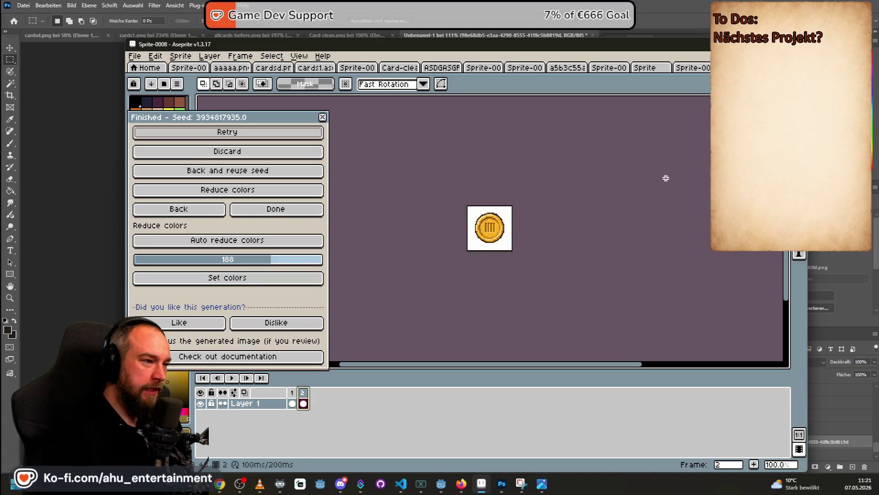
{"action": "scroll", "coordinate": [497, 198], "scroll_direction": "down", "scroll_amount": 1}
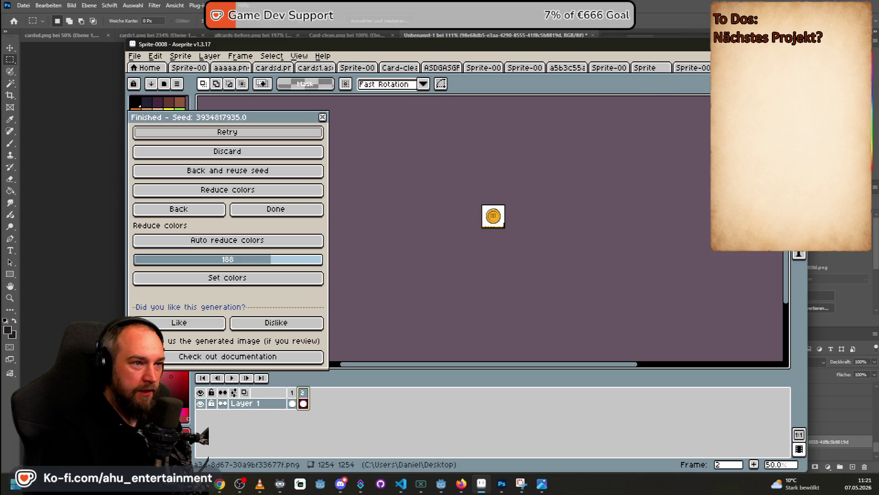
{"action": "left_click", "coordinate": [208, 280]}
{"action": "left_click", "coordinate": [221, 211]}
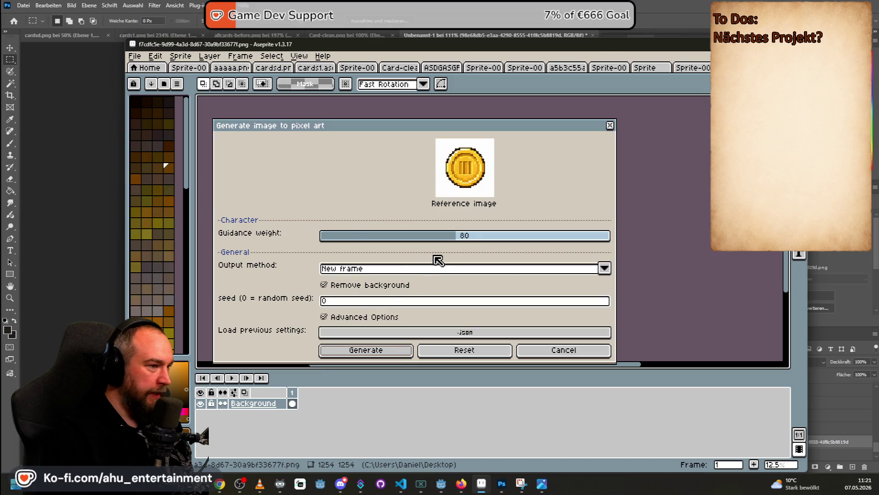
- Rerun PixelLab's Image to pixel art generation with the coin reference image
{"action": "left_click", "coordinate": [555, 353]}
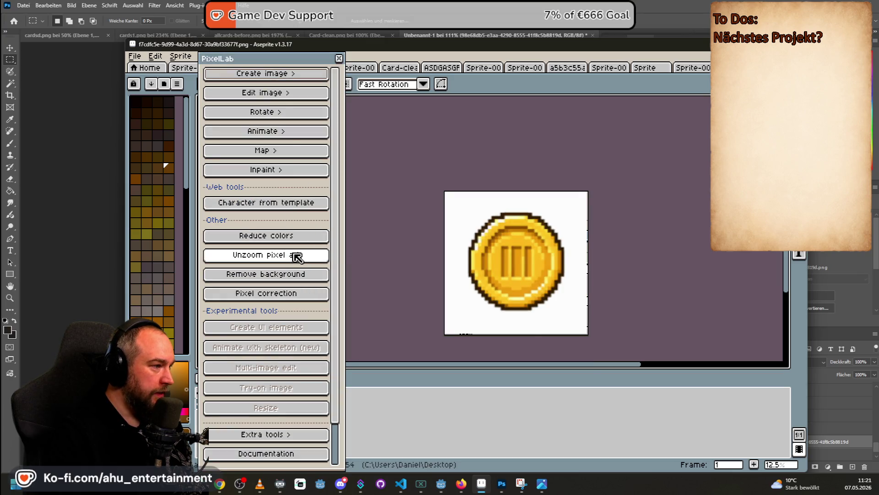
{"action": "left_click", "coordinate": [277, 73]}
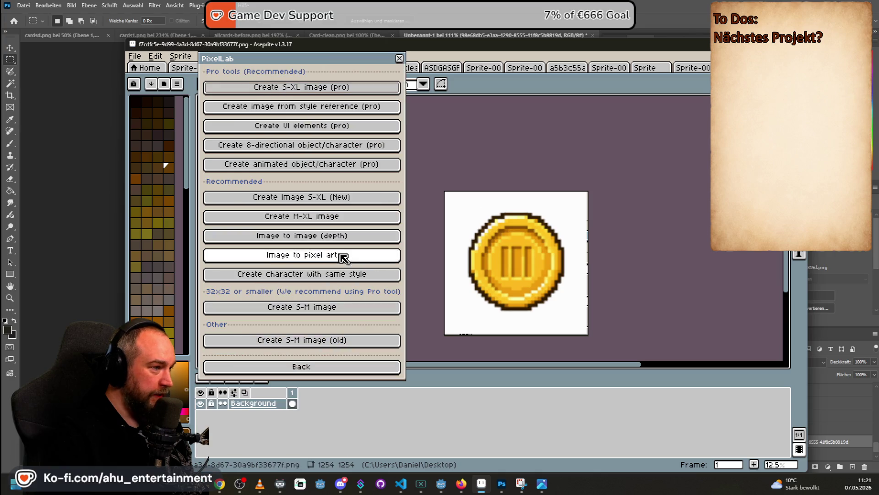
{"action": "left_click", "coordinate": [344, 255]}
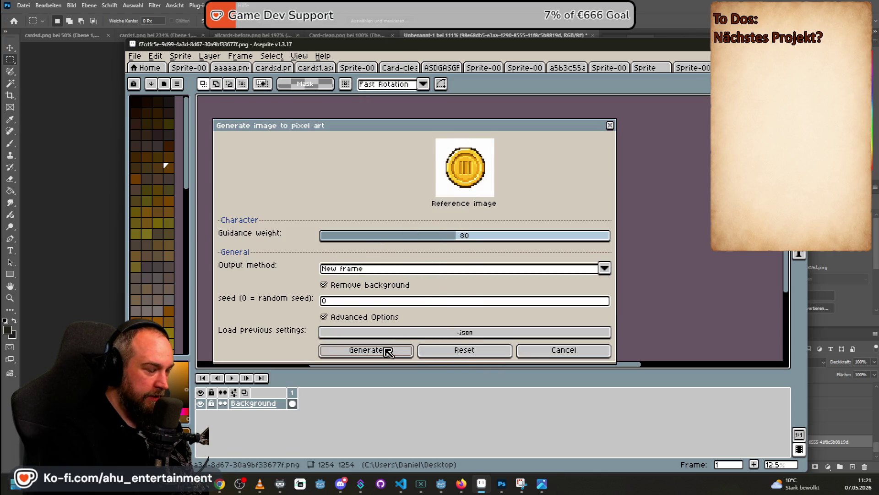
{"action": "left_click", "coordinate": [548, 351]}
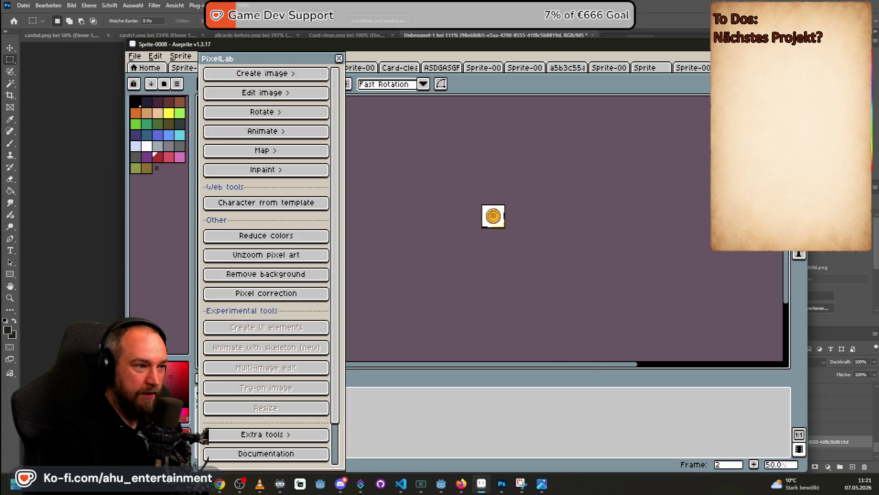
- Select and copy the whole new coin sprite, then switch to the Photoshop board
{"action": "scroll", "coordinate": [460, 231], "scroll_direction": "up", "scroll_amount": 2}
{"action": "scroll", "coordinate": [540, 175], "scroll_direction": "up", "scroll_amount": 1}
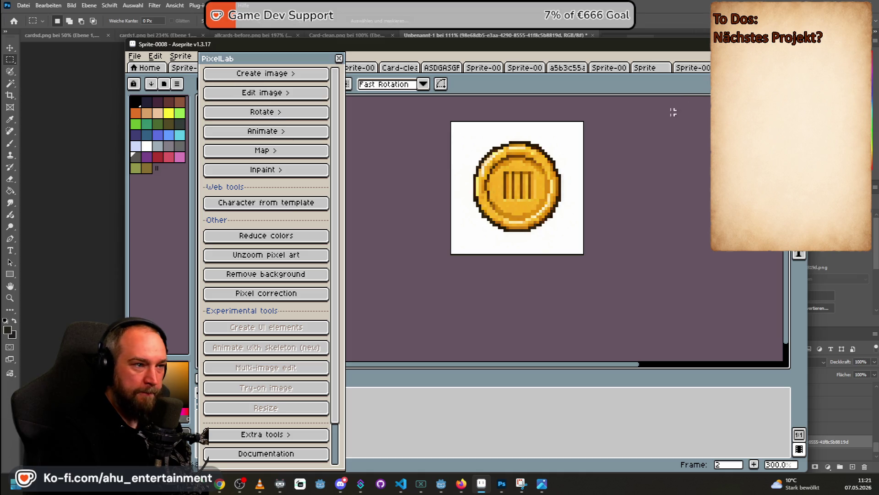
{"action": "left_click_drag", "start_coordinate": [453, 122], "coordinate": [630, 308]}
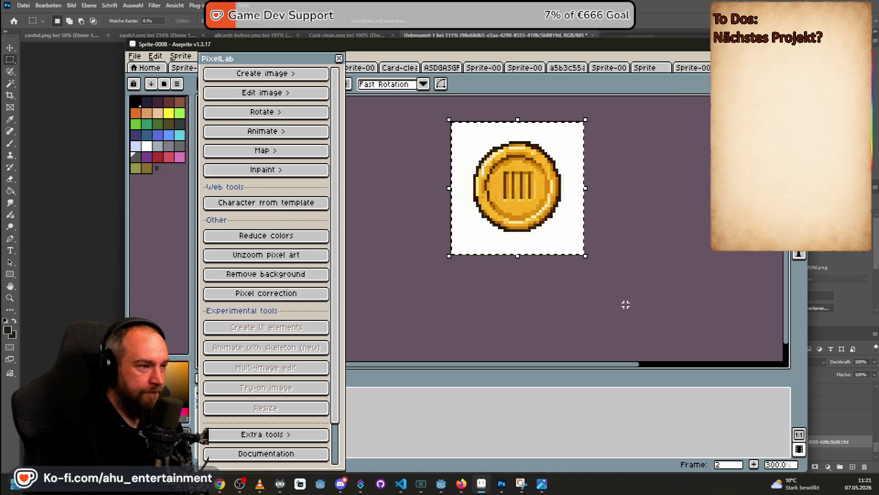
{"action": "key", "text": "i"}
{"action": "key", "text": "alt+Tab"}
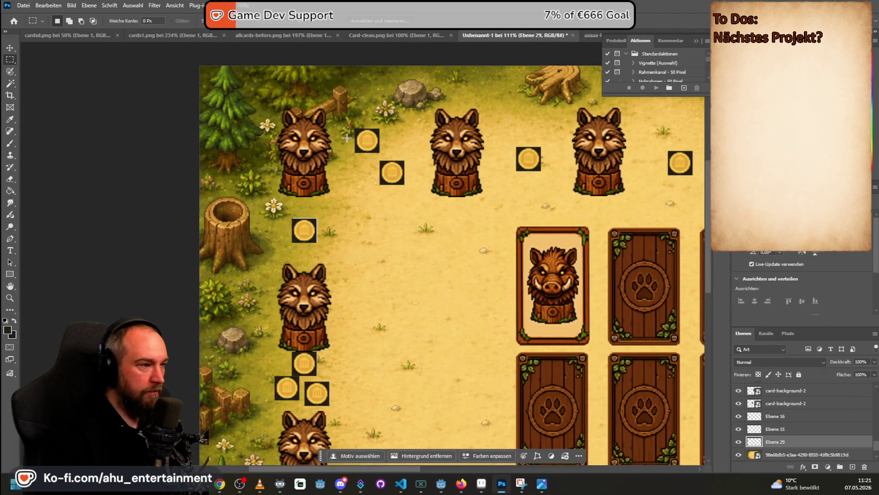
- Zoom out to view the full forest board, paste the coin, and return to Aseprite
{"action": "scroll", "coordinate": [452, 247], "scroll_direction": "down", "scroll_amount": 2}
{"action": "scroll", "coordinate": [452, 247], "scroll_direction": "down", "scroll_amount": 5}
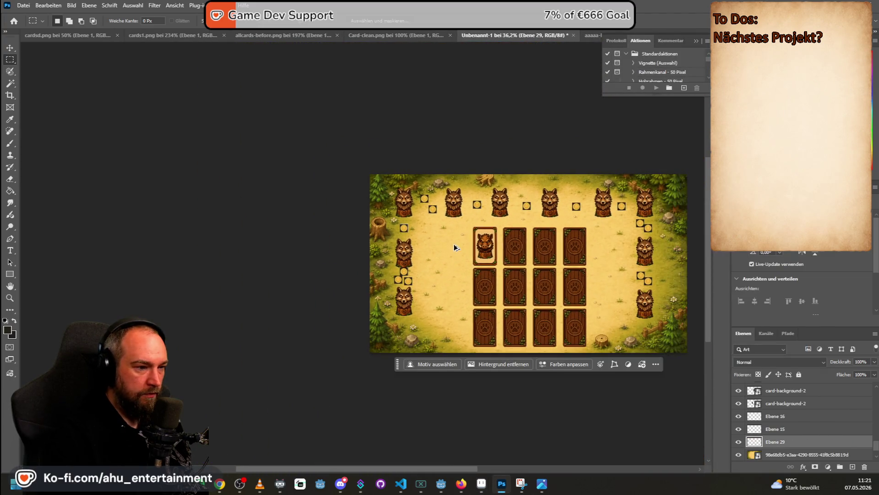
{"action": "key", "text": "ctrl+v"}
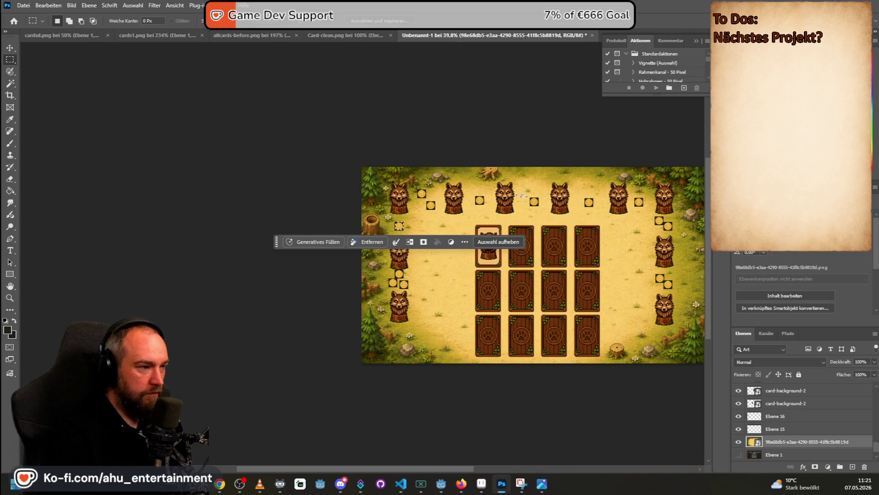
{"action": "key", "text": "alt+Tab"}
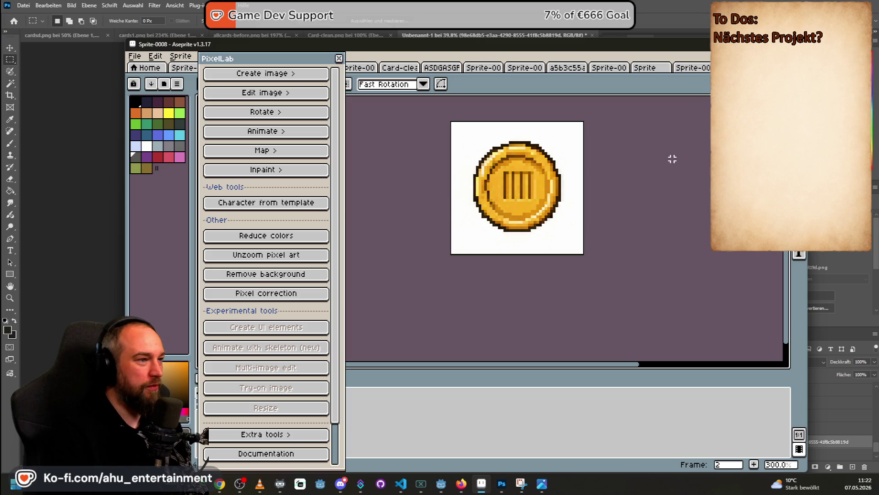
{"action": "scroll", "coordinate": [516, 142], "scroll_direction": "up", "scroll_amount": 2}
{"action": "left_click_drag", "start_coordinate": [512, 115], "coordinate": [545, 143]}
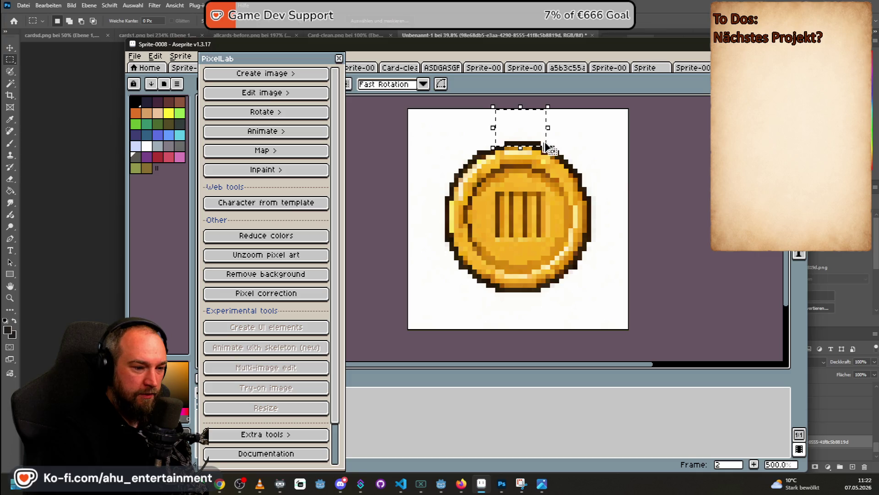
{"action": "scroll", "coordinate": [562, 167], "scroll_direction": "down", "scroll_amount": 2}
{"action": "scroll", "coordinate": [562, 167], "scroll_direction": "up", "scroll_amount": 2}
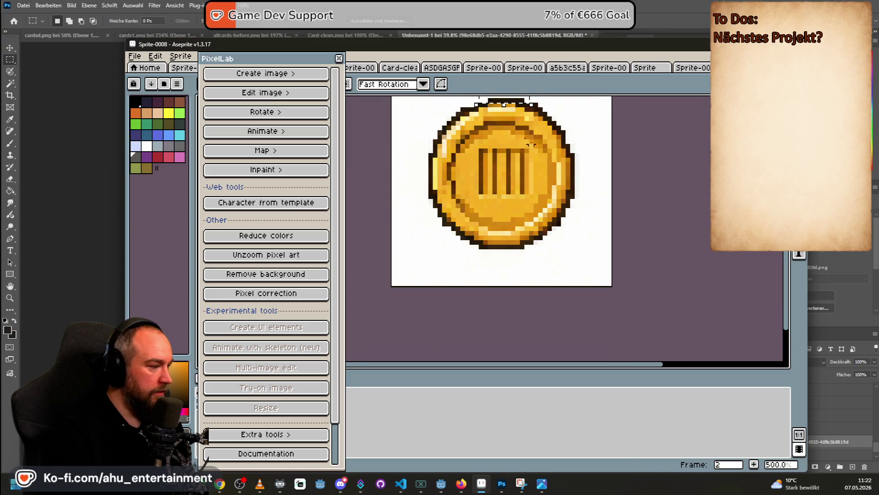
{"action": "scroll", "coordinate": [599, 137], "scroll_direction": "up", "scroll_amount": 2}
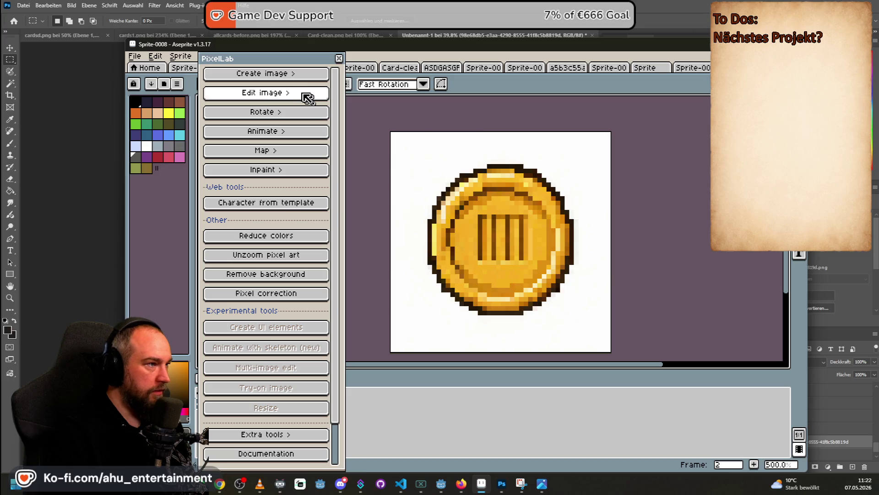
{"action": "left_click_drag", "start_coordinate": [280, 58], "coordinate": [337, 59]}
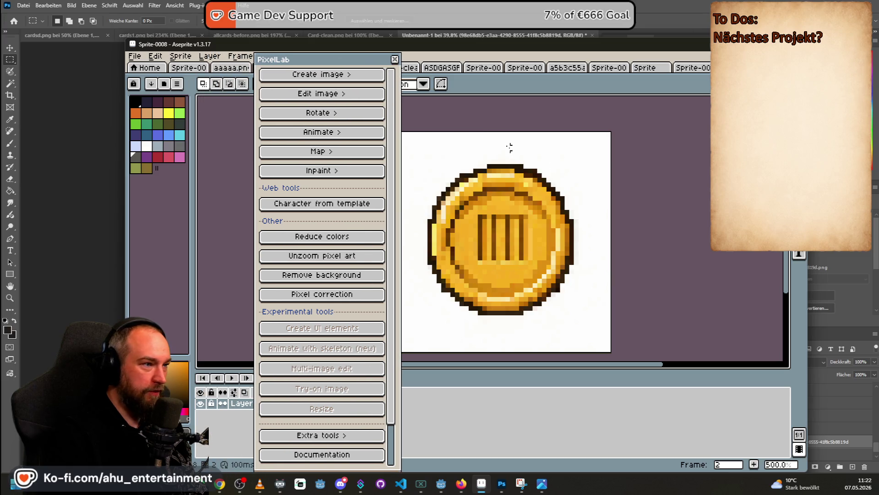
{"action": "left_click_drag", "start_coordinate": [494, 134], "coordinate": [517, 167]}
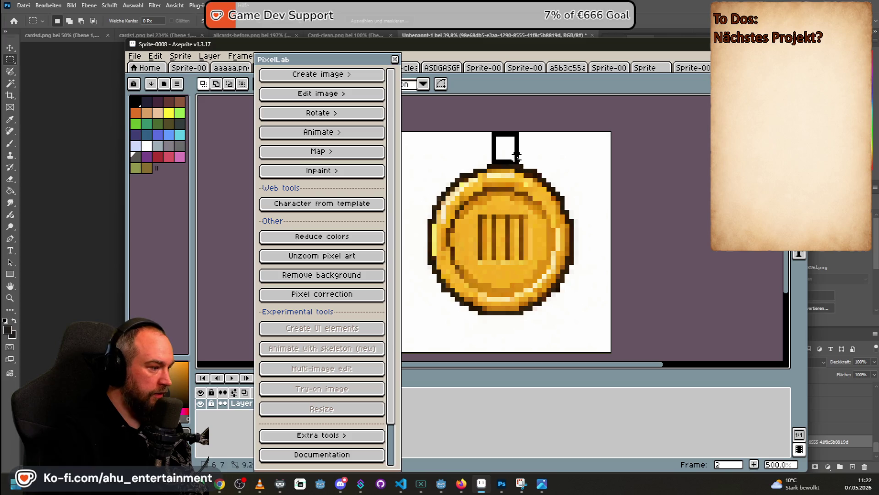
{"action": "left_click_drag", "start_coordinate": [516, 170], "coordinate": [521, 174]}
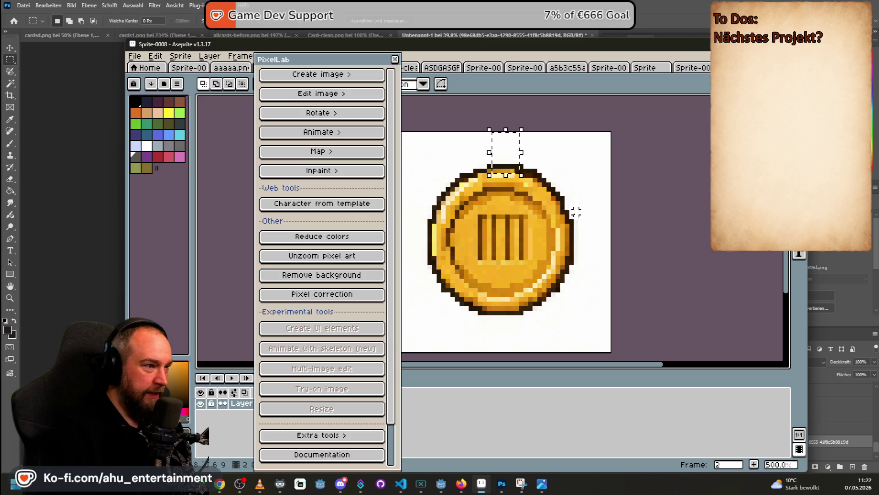
{"action": "left_click", "coordinate": [462, 134]}
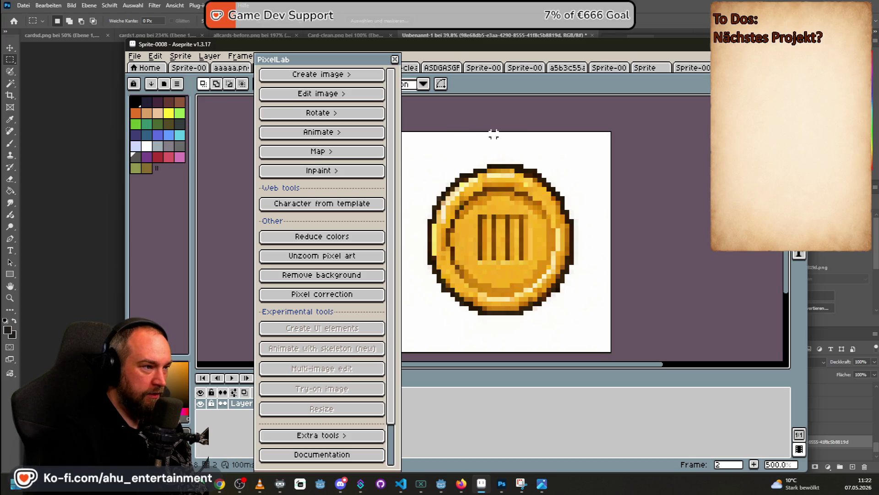
{"action": "left_click_drag", "start_coordinate": [494, 159], "coordinate": [494, 166]}
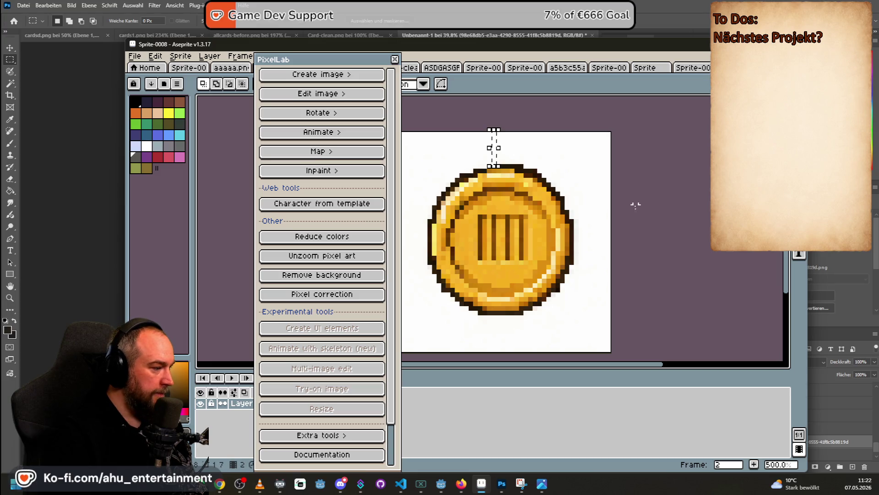
{"action": "left_click_drag", "start_coordinate": [497, 318], "coordinate": [502, 344]}
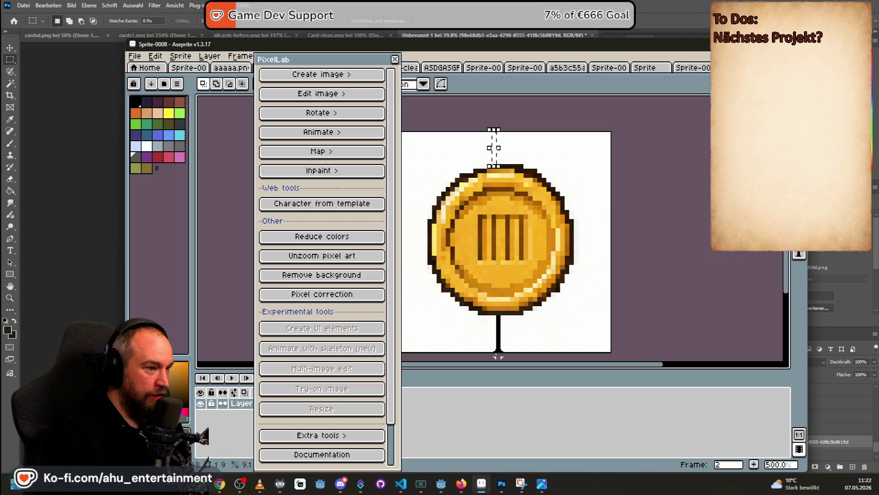
{"action": "mouse_move", "coordinate": [498, 356]}
{"action": "left_mouse_down"}
{"action": "mouse_move", "coordinate": [498, 345]}
{"action": "mouse_move", "coordinate": [497, 352]}
{"action": "left_mouse_up"}
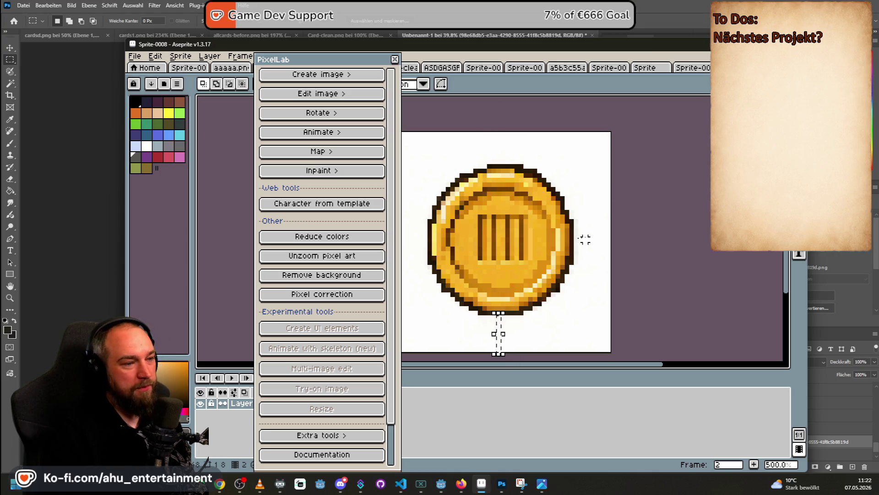
{"action": "left_click_drag", "start_coordinate": [581, 234], "coordinate": [617, 234]}
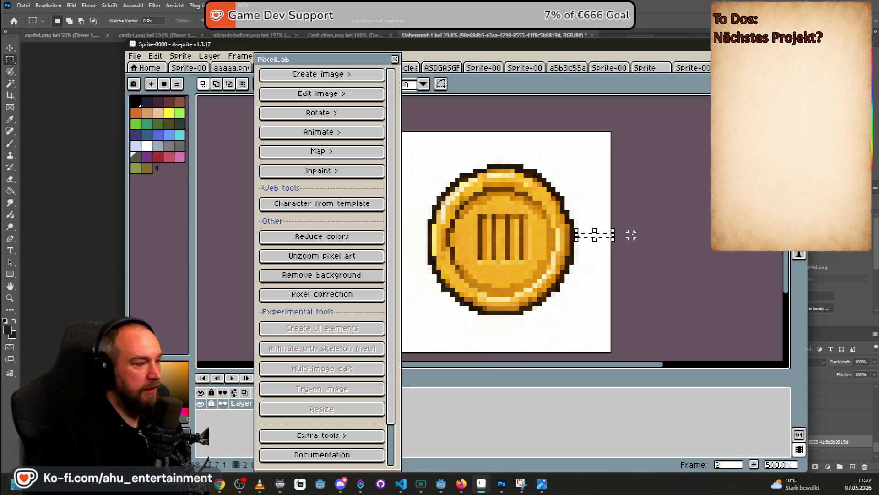
{"action": "scroll", "coordinate": [637, 231], "scroll_direction": "down", "scroll_amount": 2}
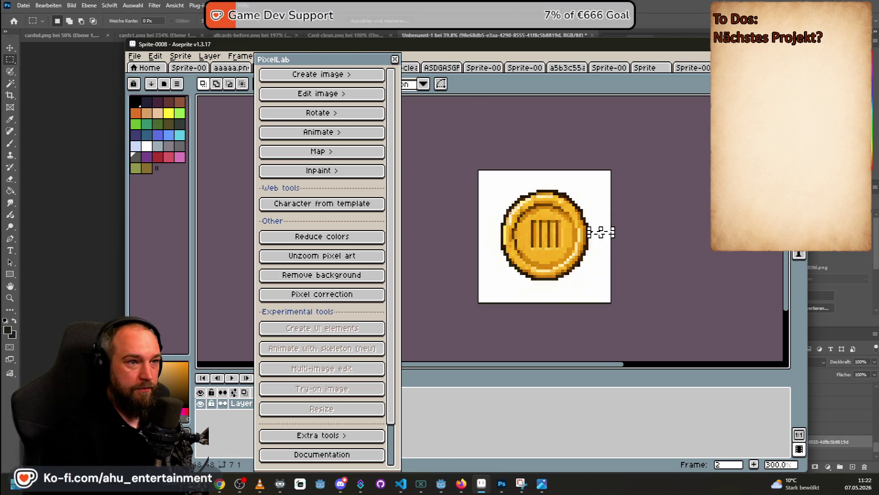
- Close Sprite-0008, saving the generated coin sprite when prompted
{"action": "key", "text": "ctrl+w"}
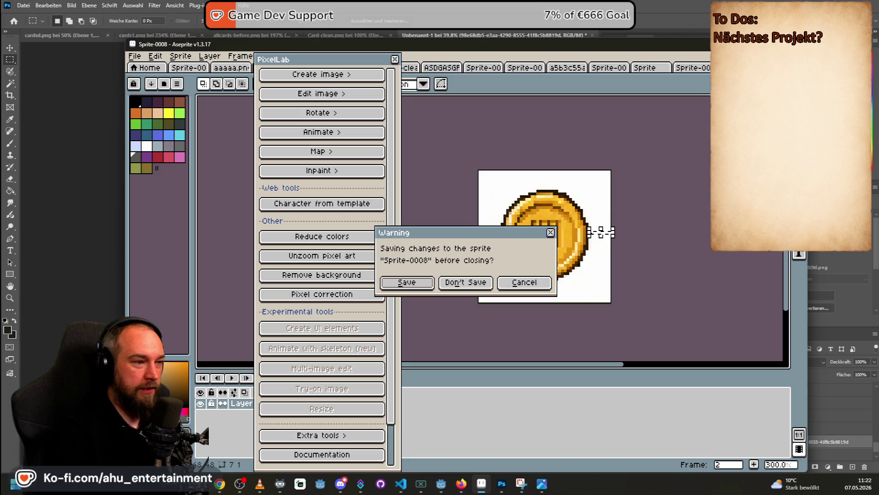
{"action": "key", "text": "Return"}
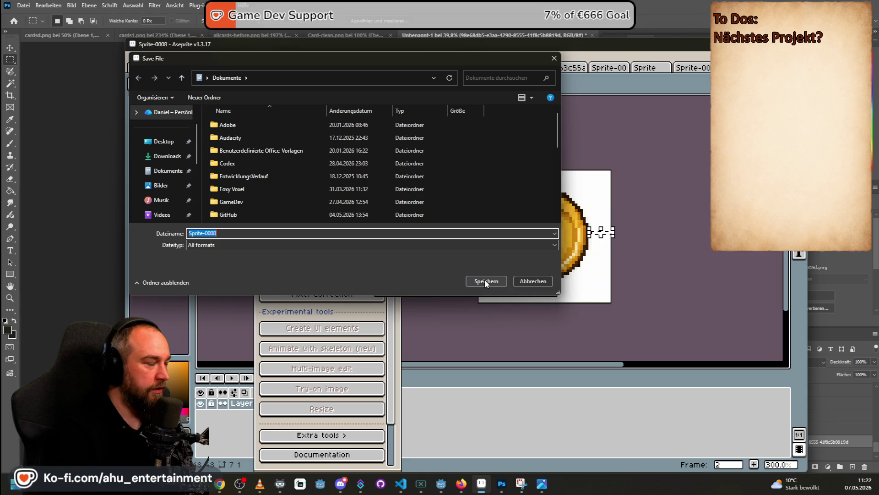
{"action": "left_click", "coordinate": [163, 141]}
{"action": "left_click", "coordinate": [485, 282]}
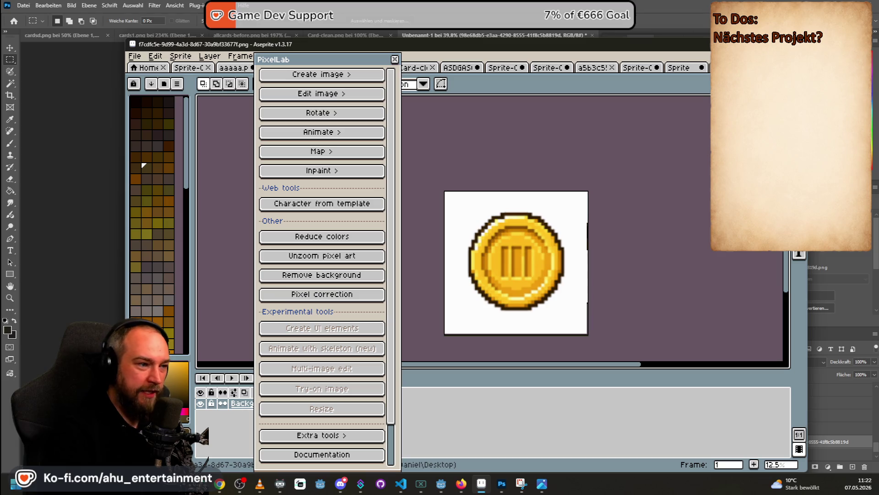
- Switch to the large coin image and start PixelLab's Image to pixel art generation
{"action": "key", "text": "ctrl+w"}
{"action": "key", "text": "ctrl+tab"}
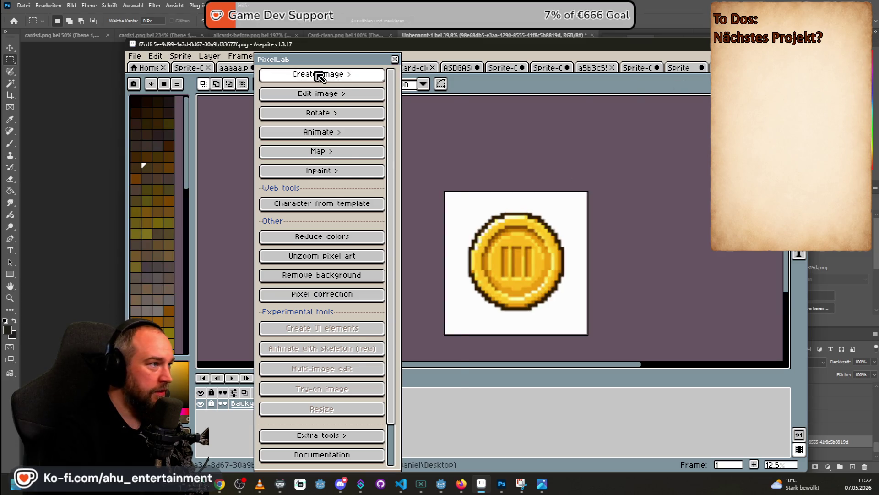
{"action": "left_click", "coordinate": [322, 74]}
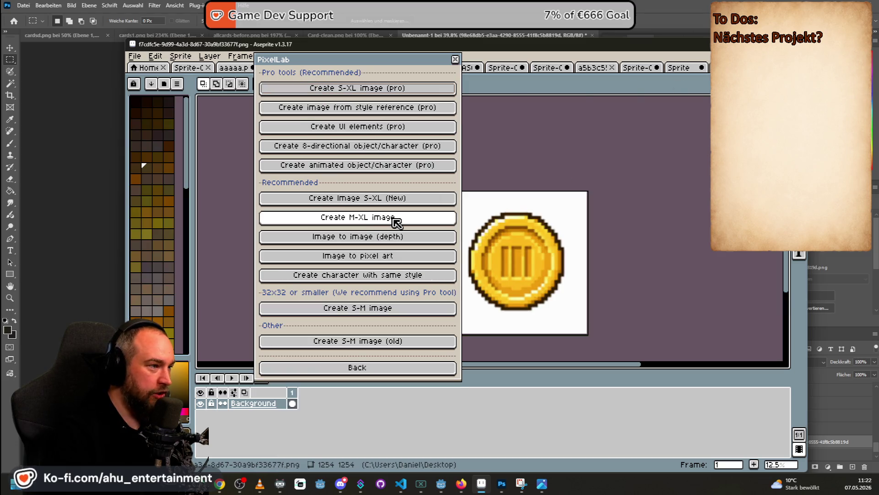
{"action": "left_click", "coordinate": [365, 255]}
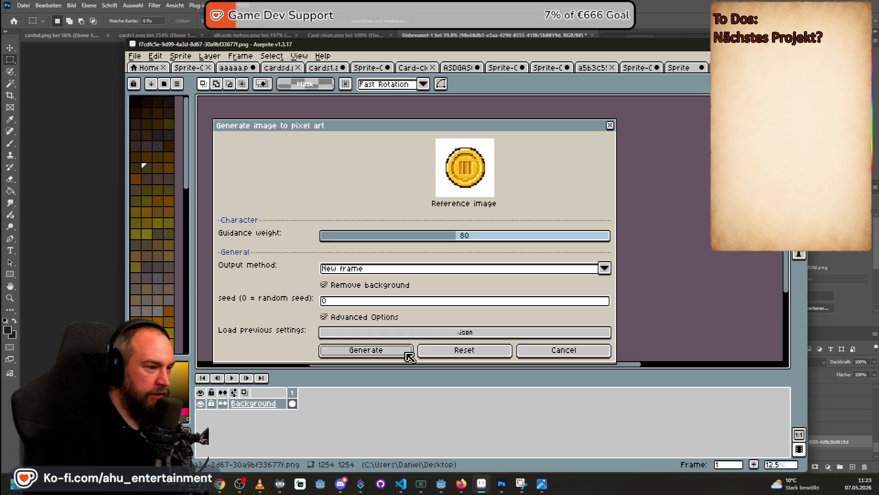
{"action": "left_click", "coordinate": [409, 357]}
- Set a custom 62×62 px output size and generate the new coin sprite Sprite-0009
{"action": "left_click", "coordinate": [567, 270]}
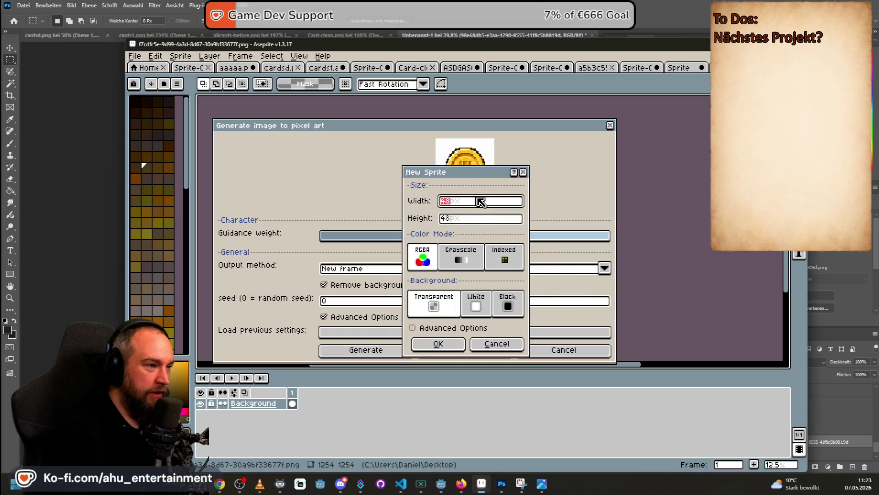
{"action": "key", "text": "Tab"}
{"action": "type", "text": "62"}
{"action": "key", "text": "Return"}
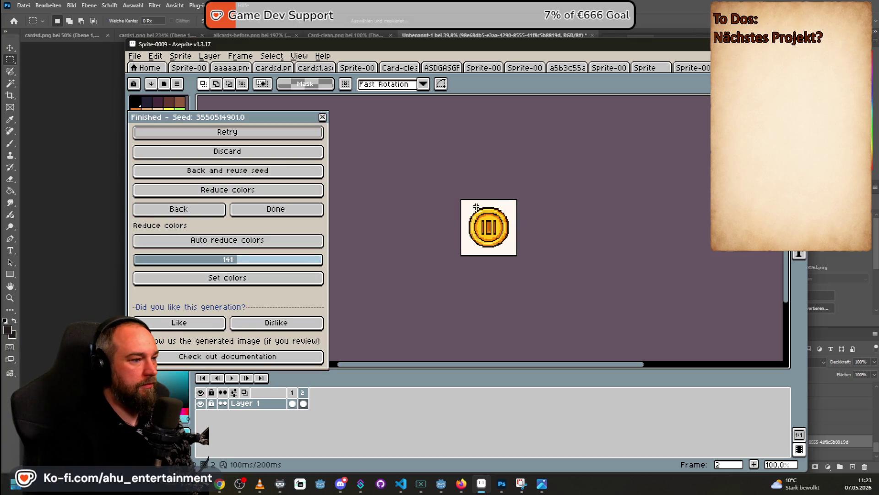
{"action": "left_click_drag", "start_coordinate": [459, 300], "coordinate": [546, 449]}
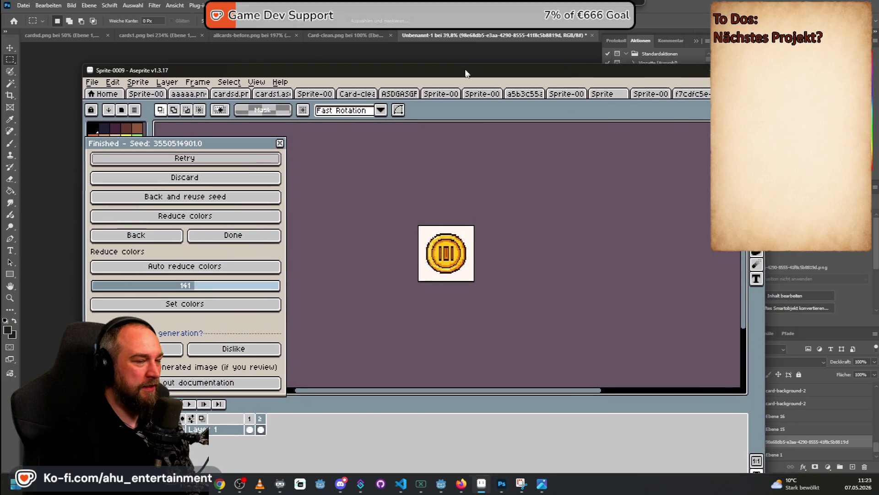
{"action": "left_click_drag", "start_coordinate": [545, 448], "coordinate": [468, 71]}
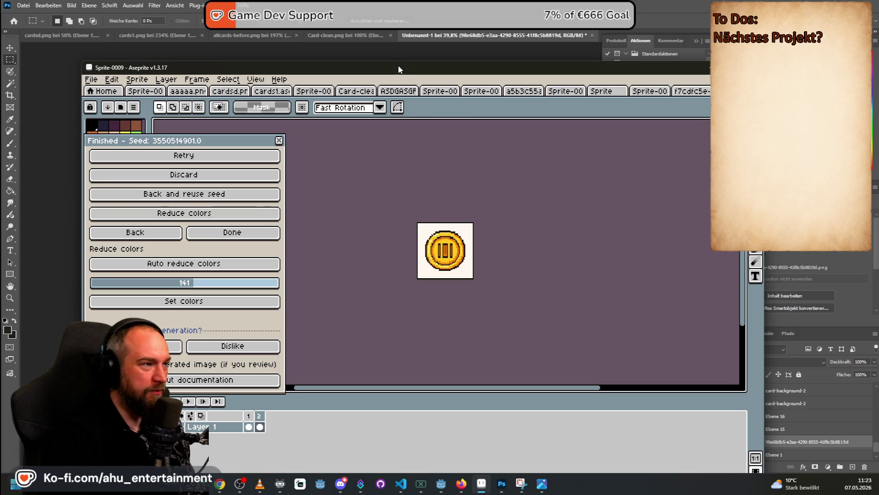
{"action": "left_click_drag", "start_coordinate": [399, 69], "coordinate": [470, 323]}
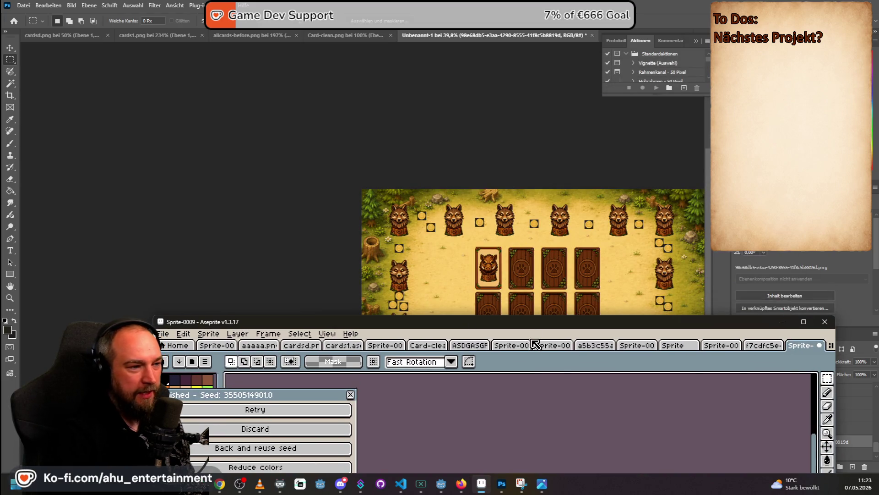
{"action": "left_click_drag", "start_coordinate": [476, 321], "coordinate": [422, 100]}
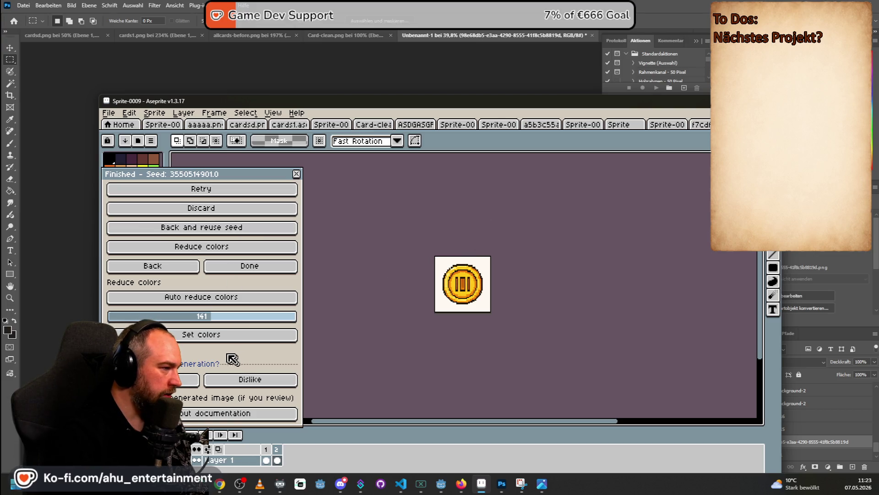
- Close Aseprite's colour reduction settings and deselect everything on the Photoshop mockup
{"action": "left_click", "coordinate": [223, 250]}
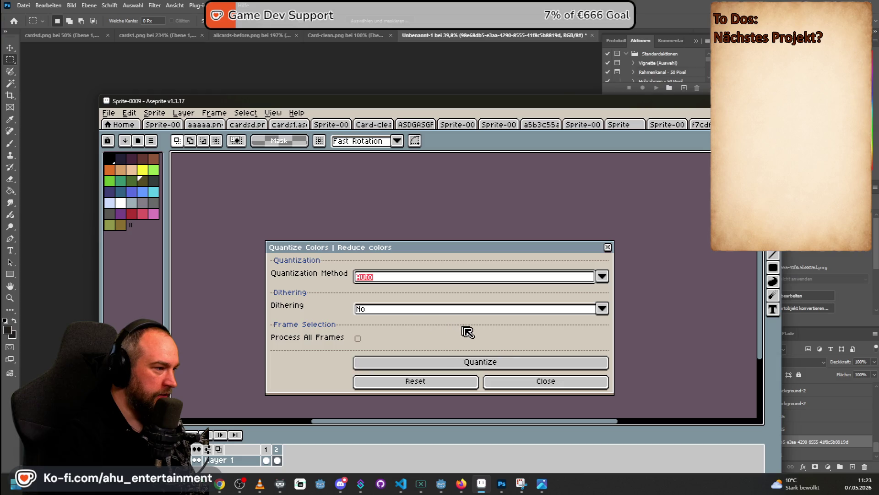
{"action": "left_click", "coordinate": [520, 384]}
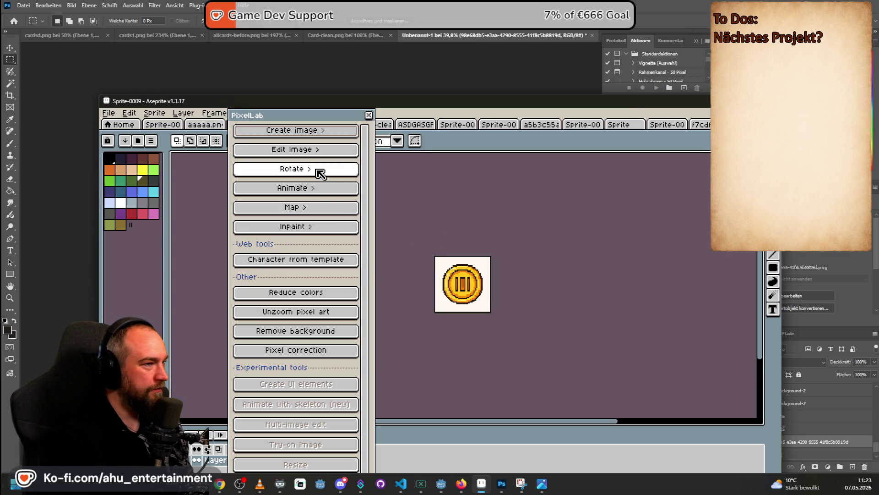
{"action": "left_click", "coordinate": [534, 5]}
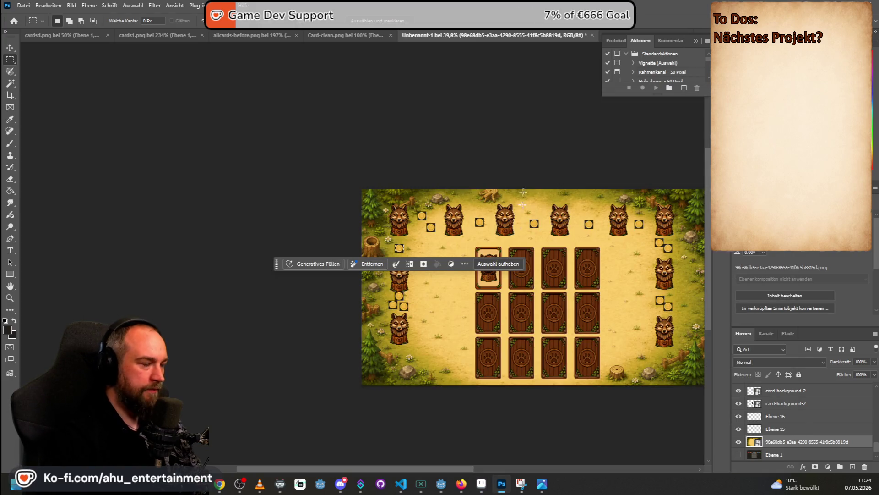
{"action": "key", "text": "ctrl+d"}
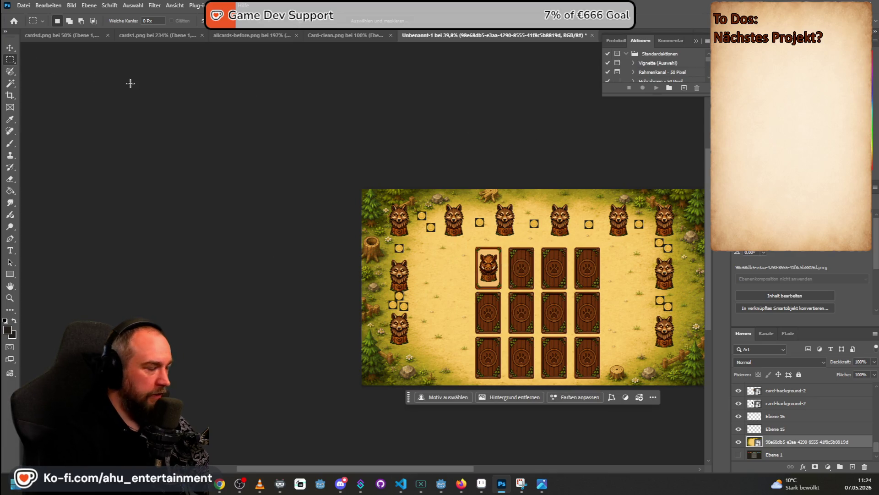
{"action": "left_click_drag", "start_coordinate": [432, 466], "coordinate": [495, 465]}
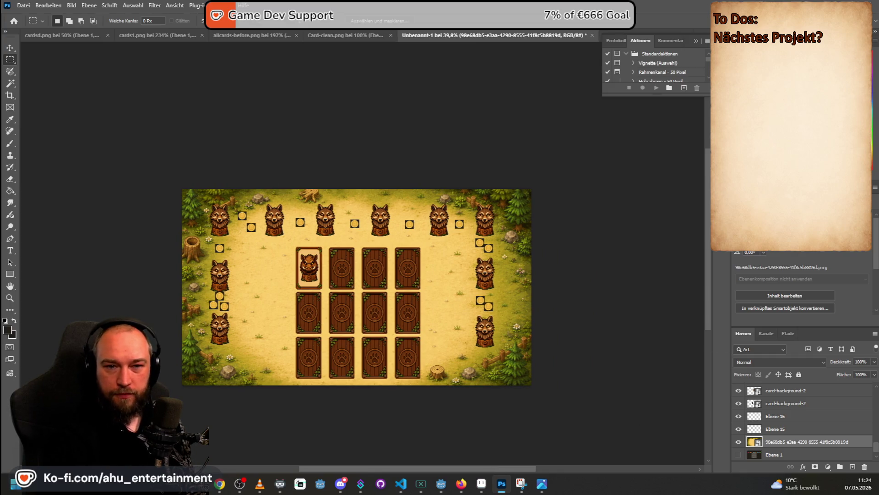
- Dismiss Chrome's downloads list and bring up ChatGPT's pixel-art gold coin image
{"action": "key", "text": "alt+Tab"}
{"action": "key", "text": "Escape"}
{"action": "key", "text": "alt+Tab"}
{"action": "key", "text": "alt+Tab"}
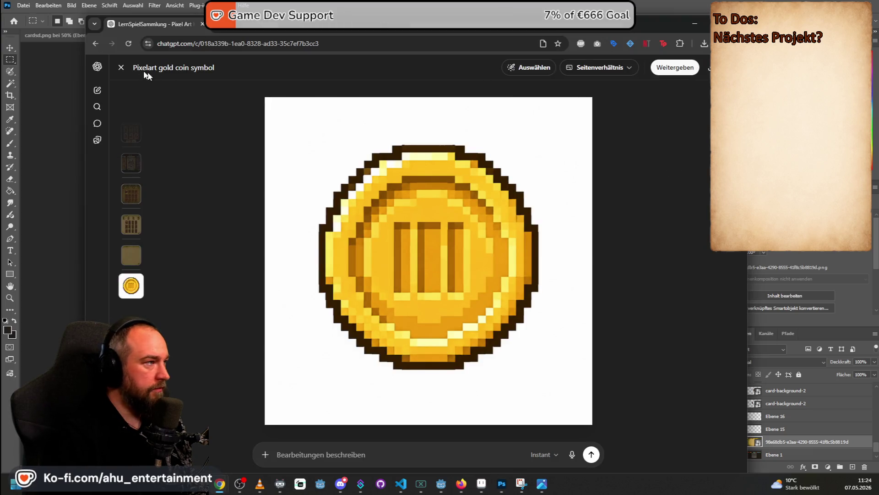
- Close the enlarged coin image and start drafting a new ChatGPT message
{"action": "left_click", "coordinate": [119, 68]}
{"action": "scroll", "coordinate": [549, 238], "scroll_direction": "up", "scroll_amount": 3}
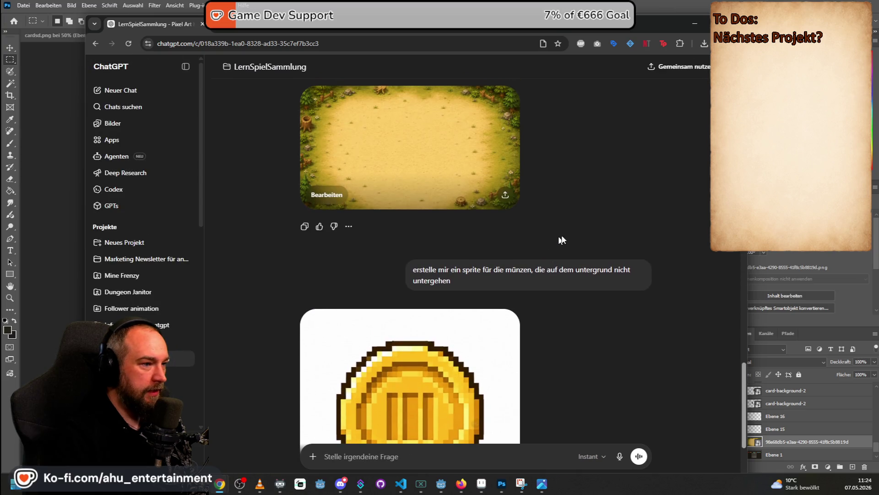
{"action": "scroll", "coordinate": [431, 268], "scroll_direction": "down", "scroll_amount": 3}
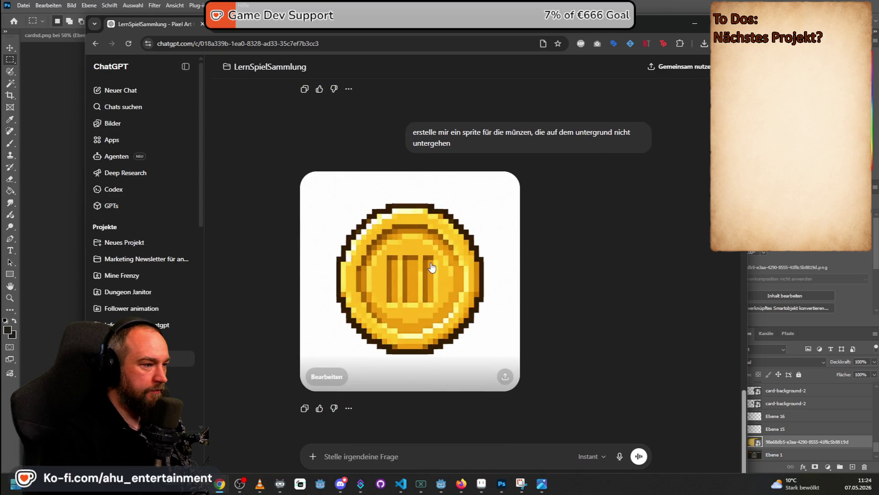
{"action": "scroll", "coordinate": [436, 268], "scroll_direction": "up", "scroll_amount": 6}
{"action": "scroll", "coordinate": [436, 268], "scroll_direction": "down", "scroll_amount": 6}
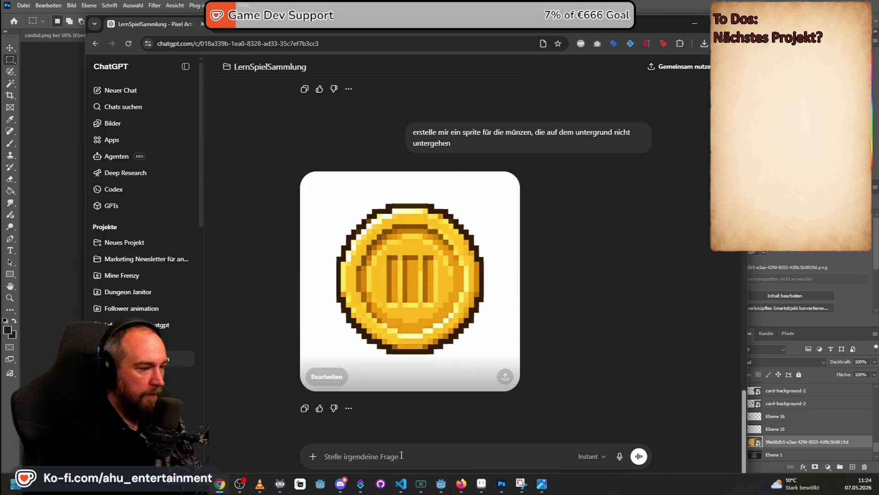
{"action": "key", "text": "BackSpace"}
{"action": "type", "text": "Passe die münze4"}
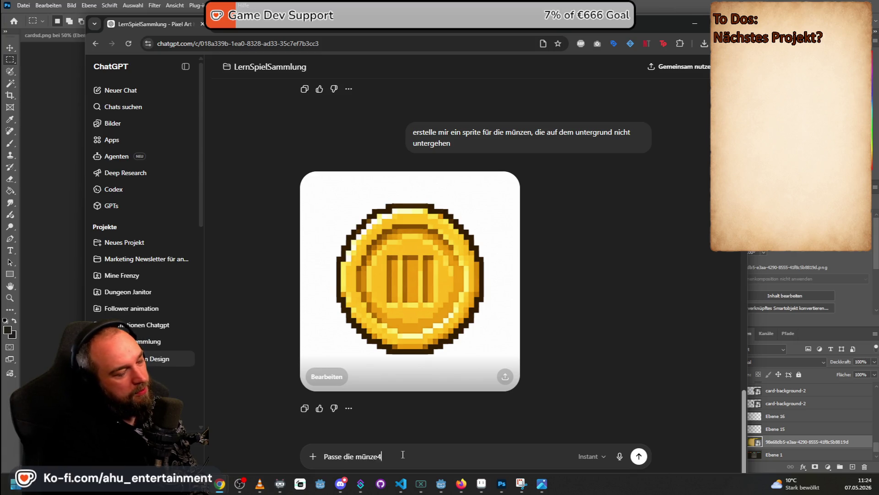
- Ask ChatGPT for a prompt that creates a coin matching the game's graphic style
{"action": "key", "text": "ctrl+a"}
{"action": "type", "text": "Mache mir einen prombt, der eine münze"}
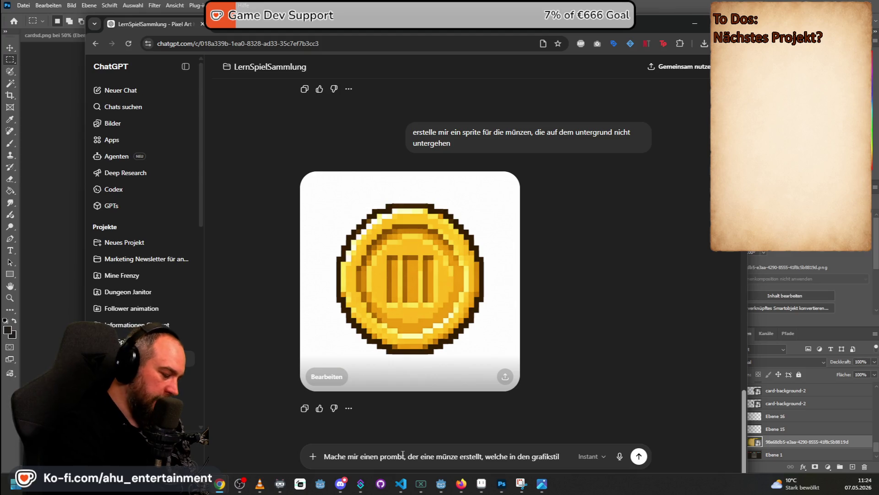
{"action": "type", "text": " erstellt, welche in den grafikstil der s"}
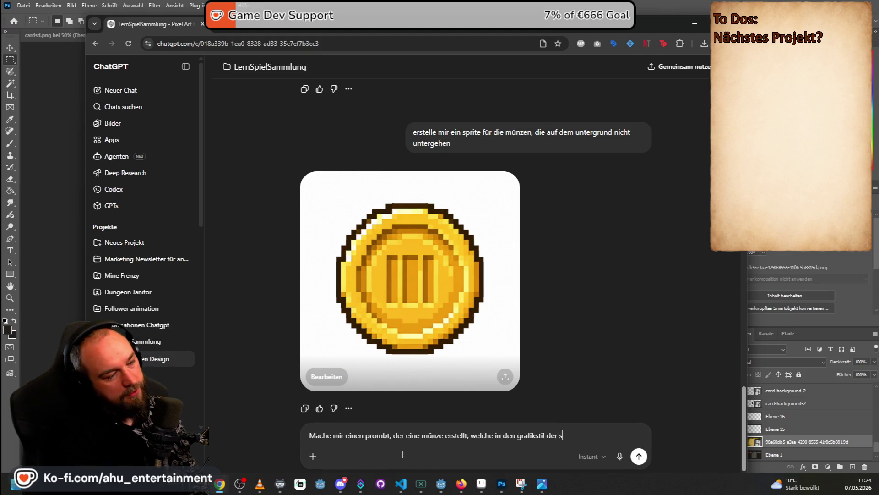
{"action": "key", "text": "BackSpace"}
{"action": "key", "text": "BackSpace"}
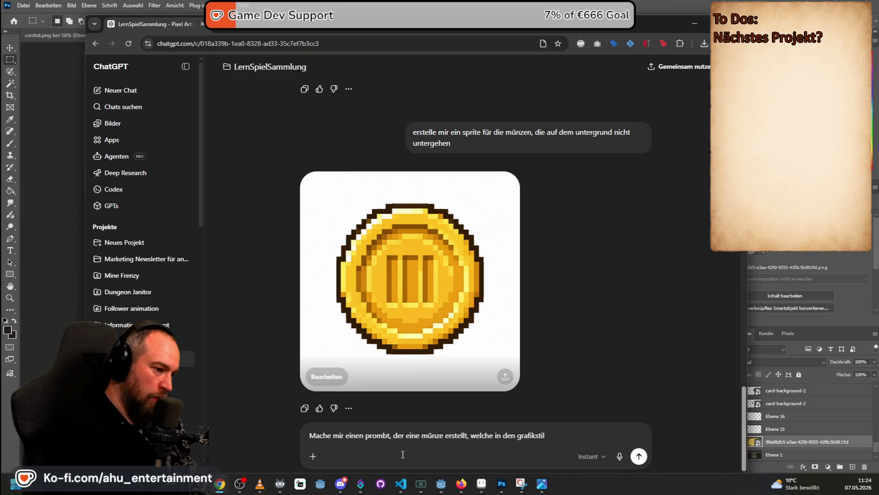
{"action": "type", "text": " des spi"}
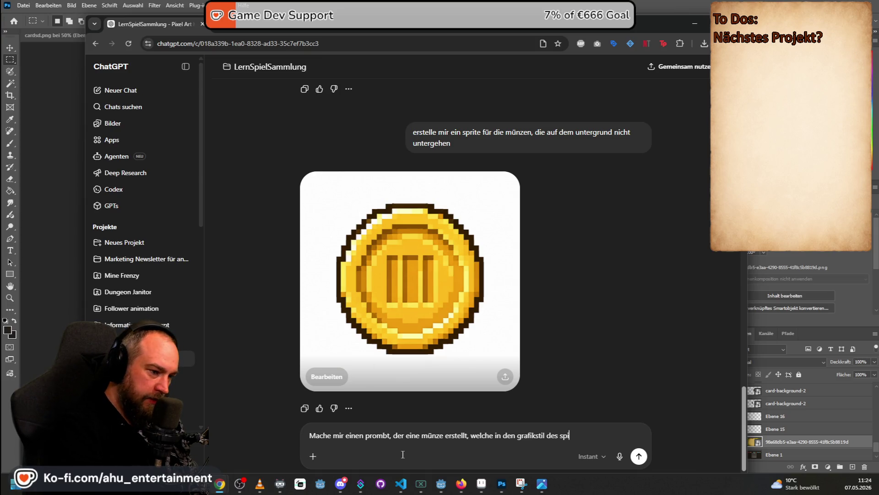
{"action": "type", "text": "els passt."}
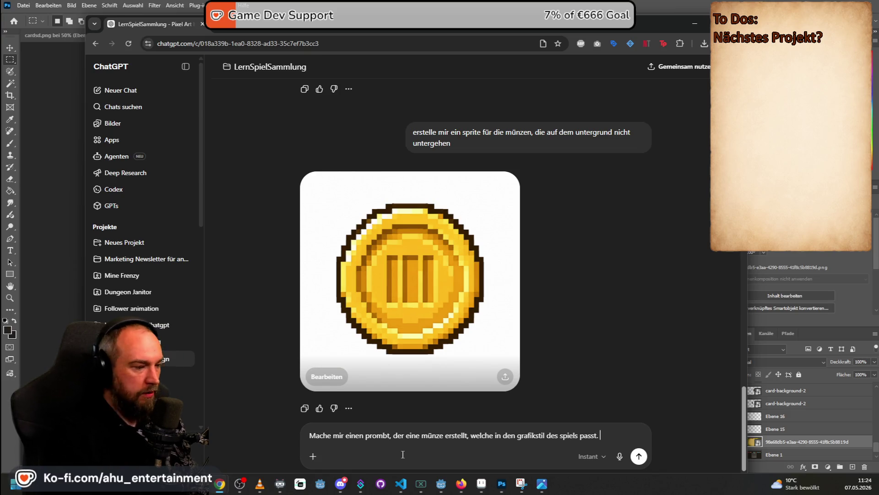
{"action": "scroll", "coordinate": [509, 326], "scroll_direction": "up", "scroll_amount": 3}
{"action": "scroll", "coordinate": [510, 336], "scroll_direction": "up", "scroll_amount": 6}
{"action": "scroll", "coordinate": [512, 348], "scroll_direction": "up", "scroll_amount": 3}
{"action": "scroll", "coordinate": [515, 348], "scroll_direction": "down", "scroll_amount": 10}
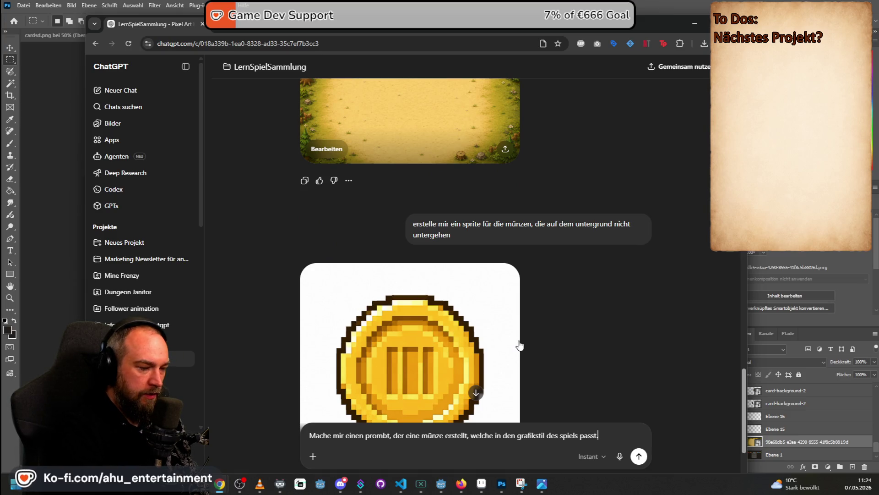
{"action": "key", "text": "Return"}
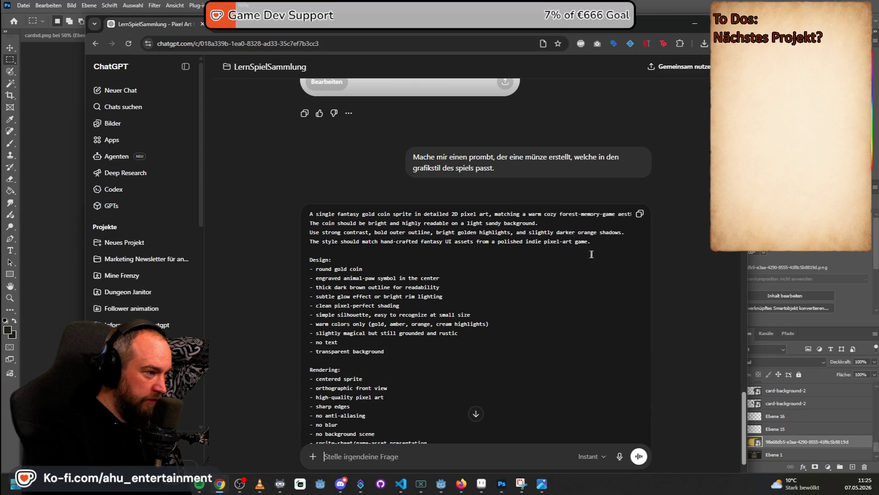
- Copy ChatGPT's paw-coin prompt and bring the Photoshop mockup to the front
{"action": "scroll", "coordinate": [595, 238], "scroll_direction": "down", "scroll_amount": 2}
{"action": "left_click", "coordinate": [640, 151]}
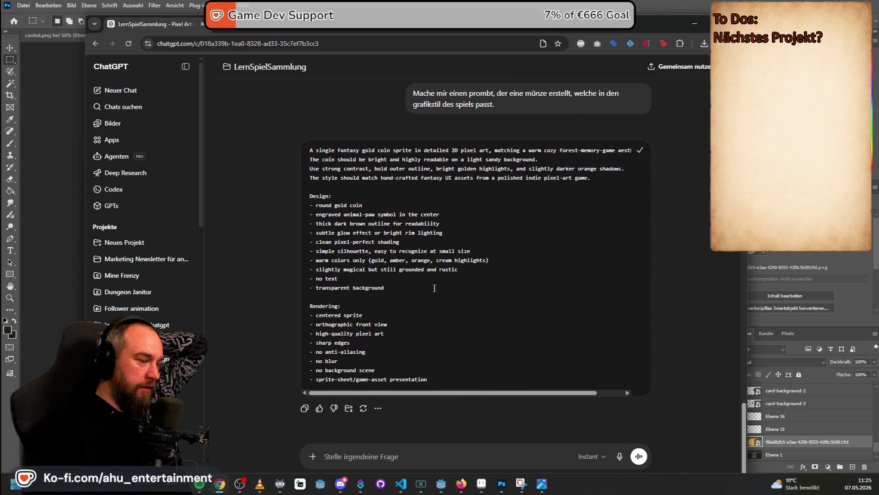
{"action": "left_click", "coordinate": [564, 4]}
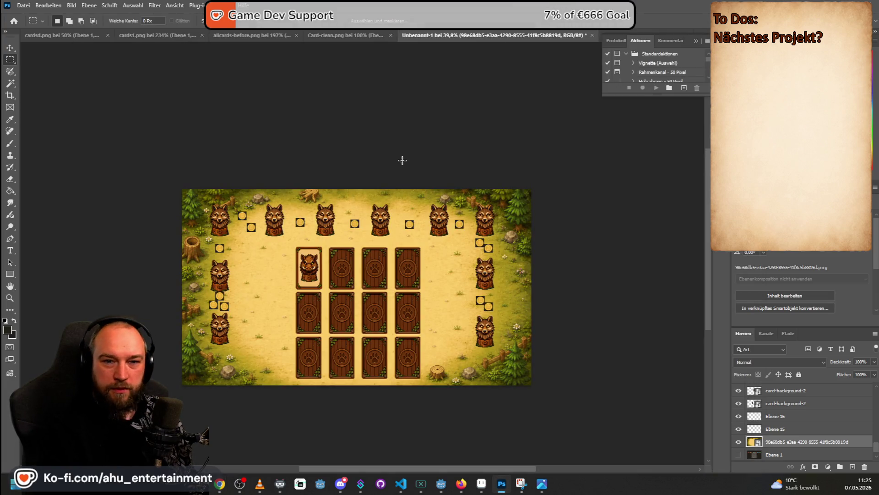
- Start a PixelLab S-XL generation of the gold paw coin from the pasted ChatGPT prompt
{"action": "key", "text": "alt+Tab"}
{"action": "left_click", "coordinate": [304, 130]}
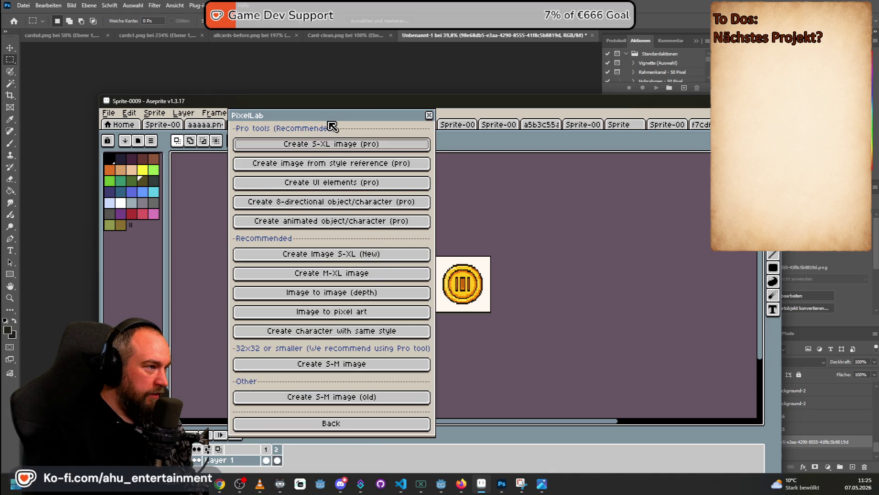
{"action": "left_click", "coordinate": [340, 253]}
{"action": "left_click", "coordinate": [447, 211]}
{"action": "key", "text": "ctrl+a"}
{"action": "key", "text": "ctrl+v"}
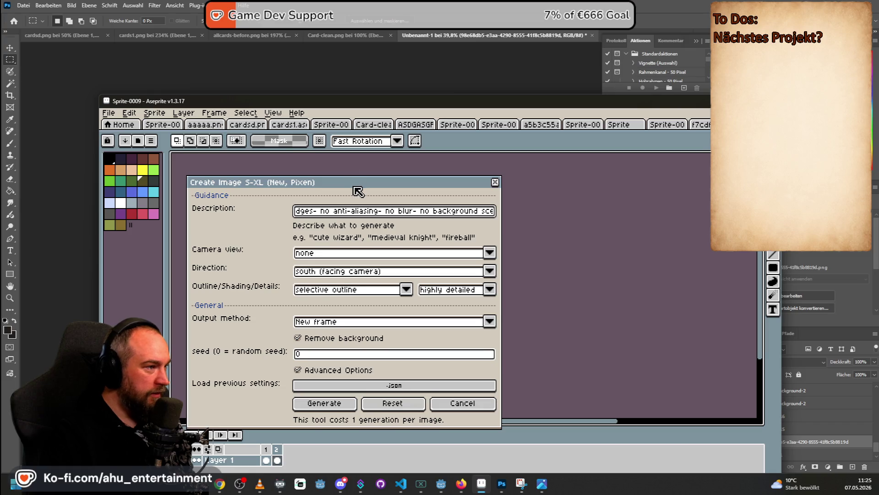
{"action": "left_click_drag", "start_coordinate": [355, 182], "coordinate": [376, 166]}
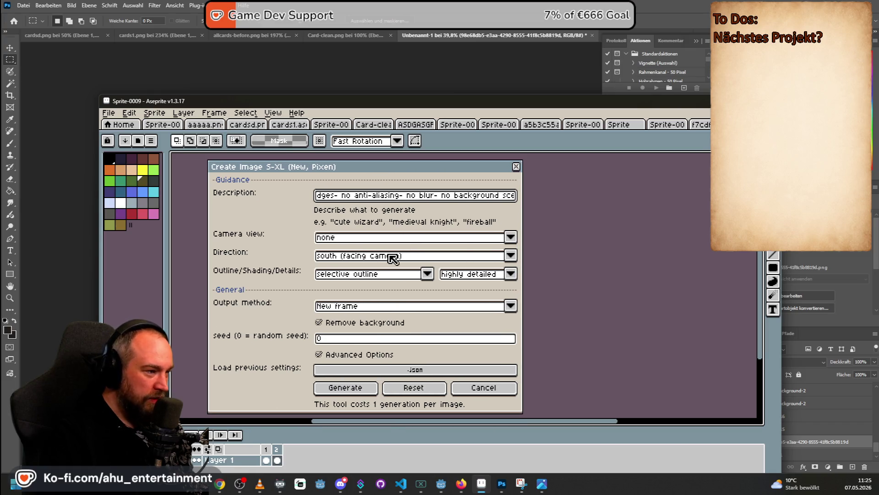
{"action": "left_click", "coordinate": [346, 387]}
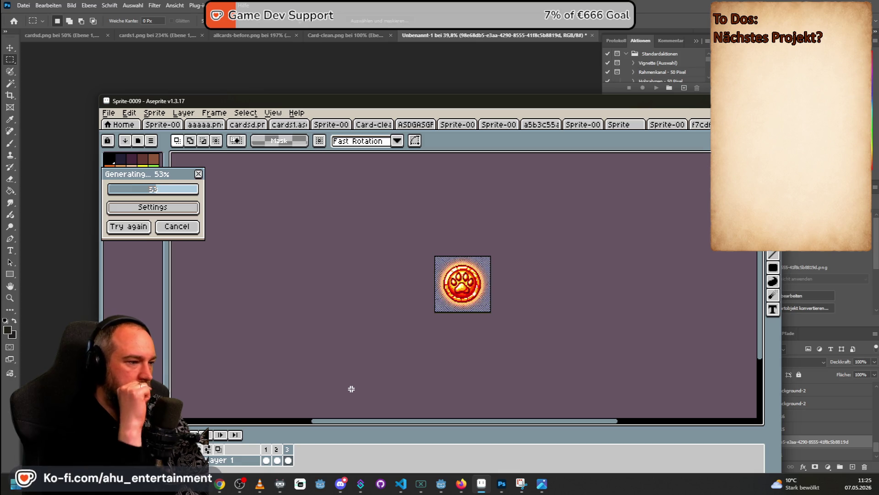
- Regenerate the coin with 'single color black outline' and 'medium detail' settings
{"action": "scroll", "coordinate": [440, 290], "scroll_direction": "up", "scroll_amount": 2}
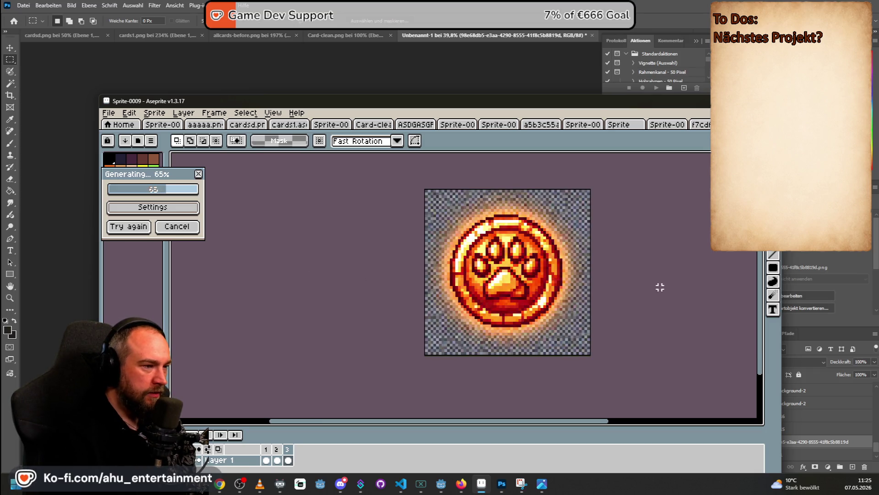
{"action": "scroll", "coordinate": [660, 288], "scroll_direction": "down", "scroll_amount": 1}
{"action": "left_click_drag", "start_coordinate": [682, 275], "coordinate": [583, 264]}
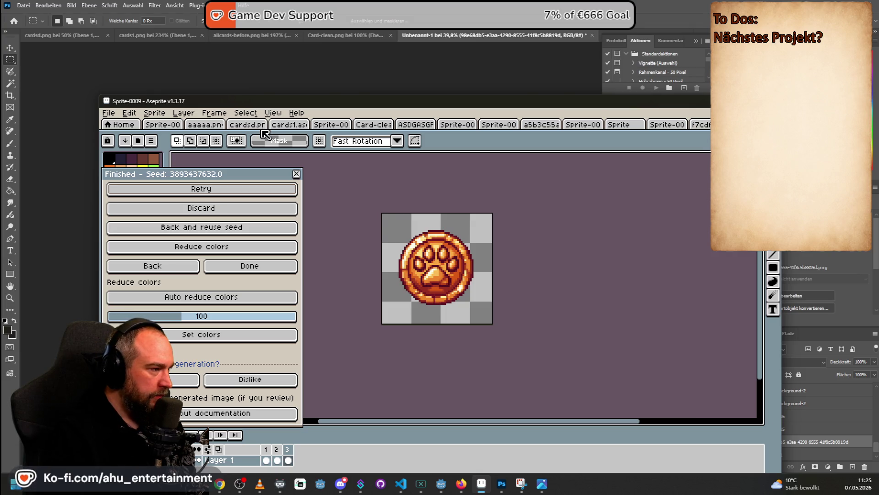
{"action": "left_click", "coordinate": [168, 266]}
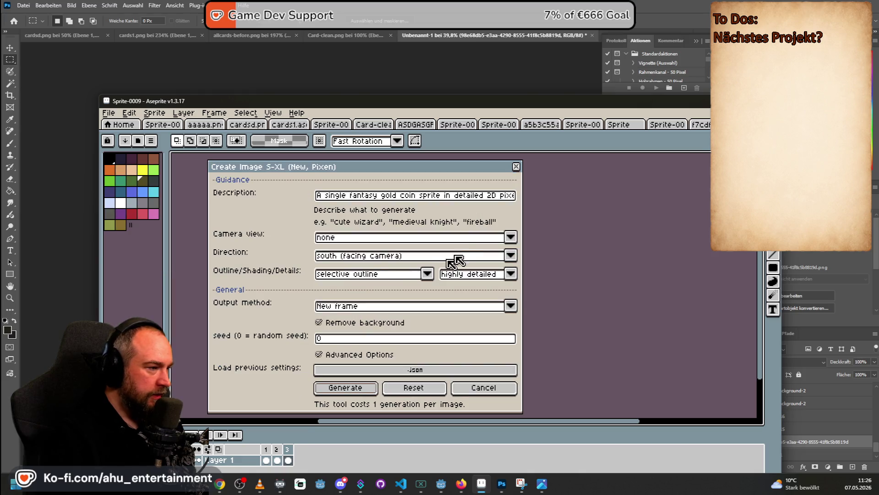
{"action": "left_click", "coordinate": [340, 274]}
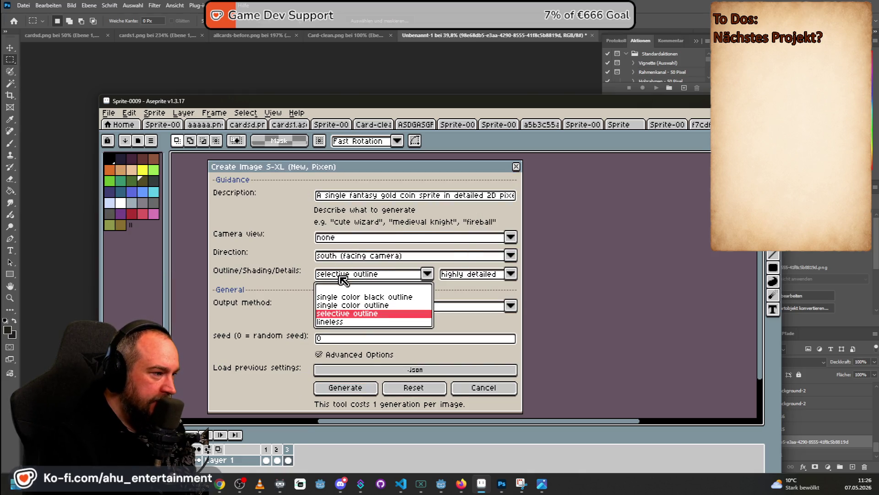
{"action": "left_click", "coordinate": [399, 297]}
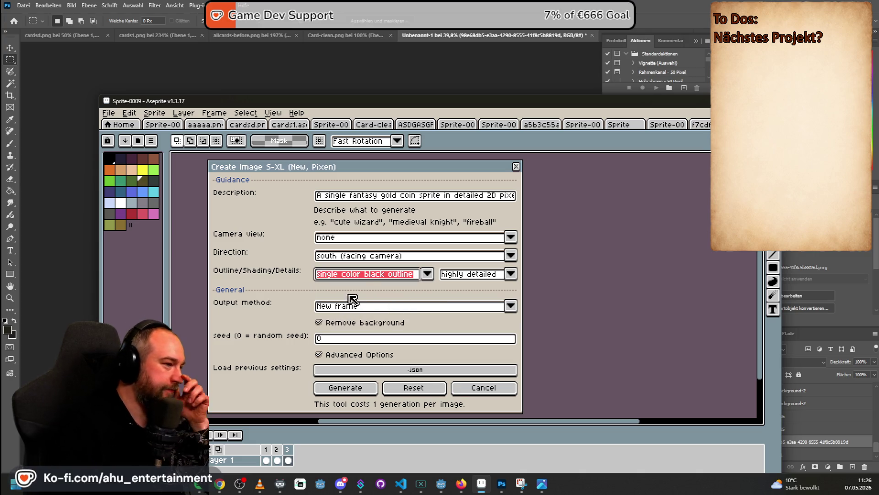
{"action": "left_click", "coordinate": [480, 274]}
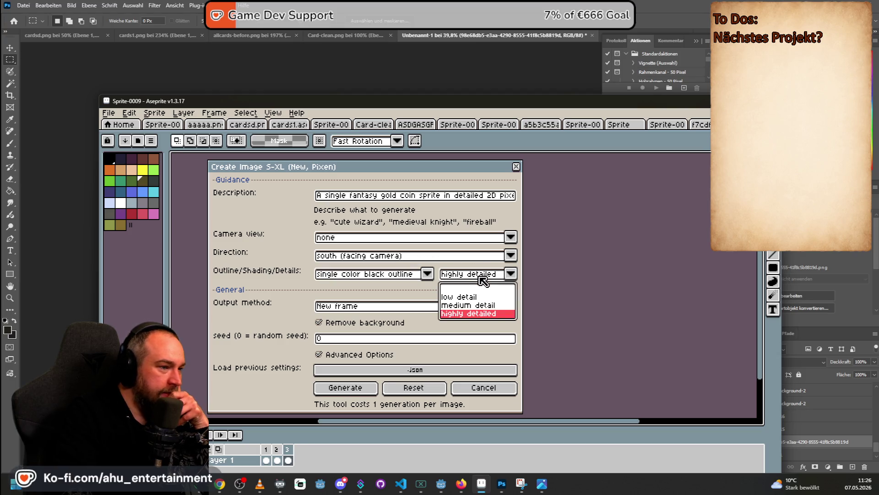
{"action": "left_click", "coordinate": [489, 305]}
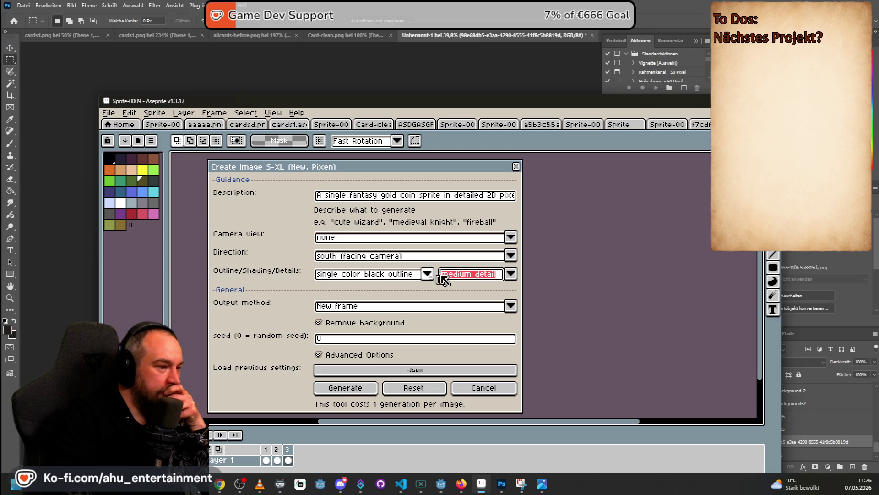
{"action": "left_click", "coordinate": [345, 388]}
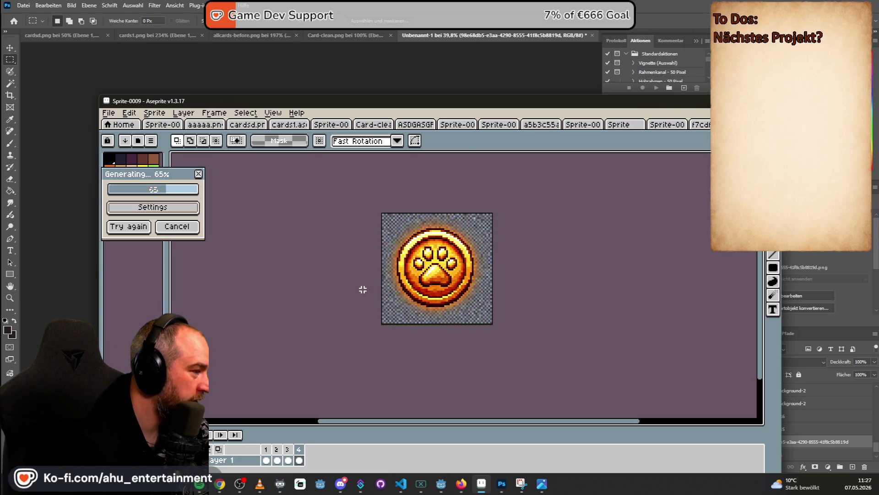
- Glance at the Photoshop board mockup during generation, then return to Aseprite
{"action": "left_click", "coordinate": [504, 4]}
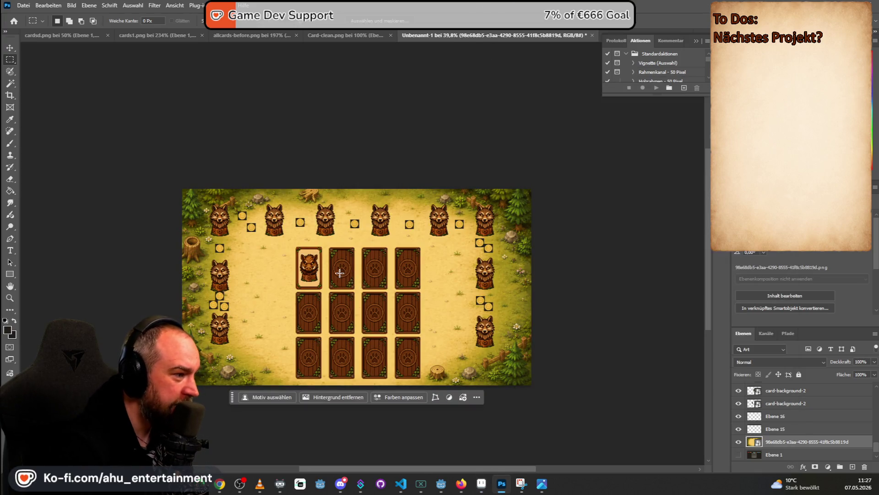
{"action": "key", "text": "alt+Tab"}
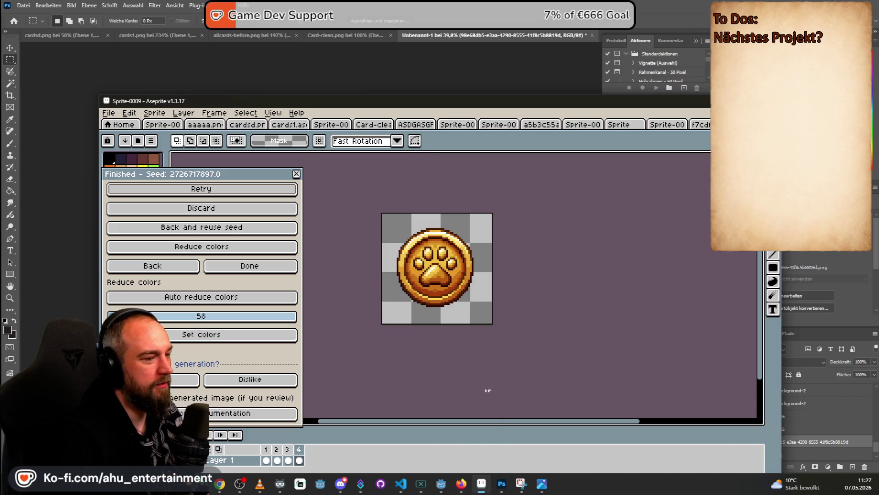
- Compare frame 3's orange-red coin with frame 4's golden coin
{"action": "scroll", "coordinate": [504, 234], "scroll_direction": "down", "scroll_amount": 2}
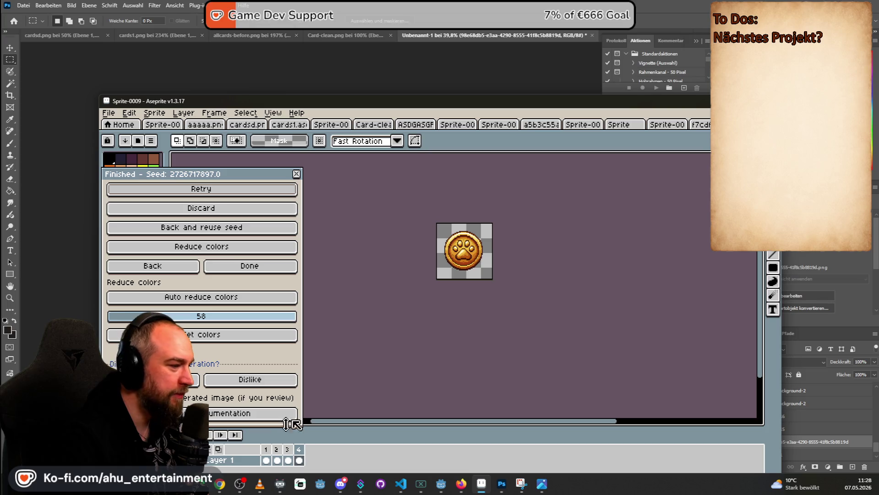
{"action": "left_click", "coordinate": [288, 450]}
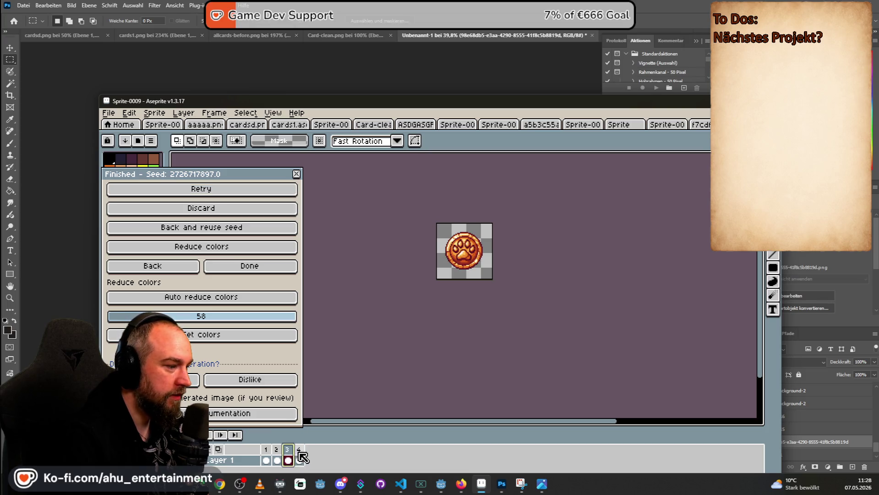
{"action": "left_click", "coordinate": [299, 449]}
{"action": "scroll", "coordinate": [462, 246], "scroll_direction": "up", "scroll_amount": 2}
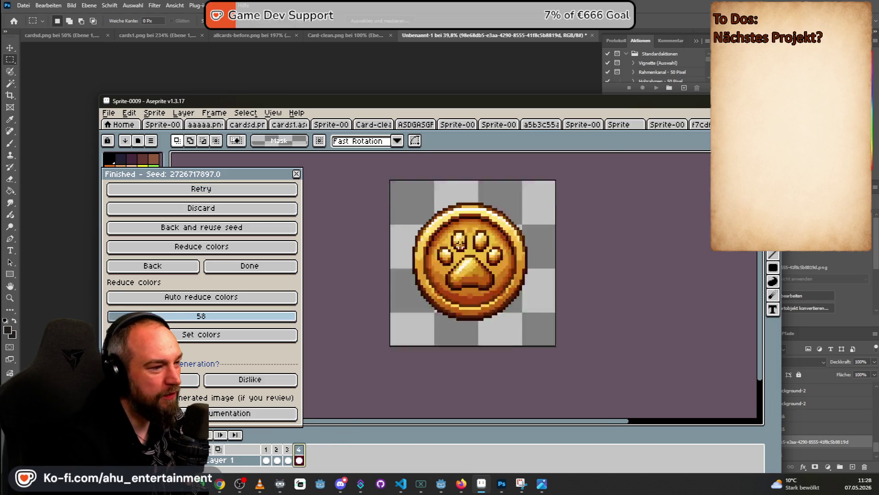
{"action": "scroll", "coordinate": [462, 247], "scroll_direction": "up", "scroll_amount": 2}
{"action": "scroll", "coordinate": [463, 247], "scroll_direction": "down", "scroll_amount": 2}
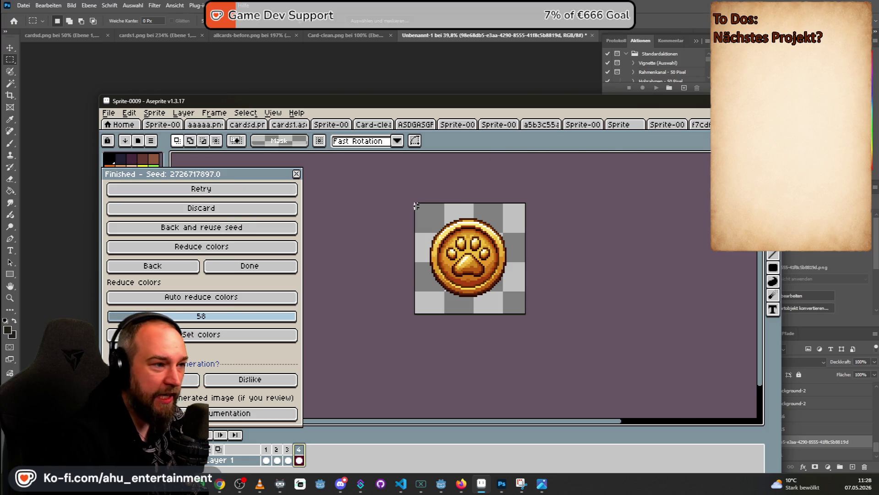
- Select frame 4's golden coin and create a new 60×60 sprite
{"action": "key", "text": "ctrl+a"}
{"action": "left_click", "coordinate": [108, 112]}
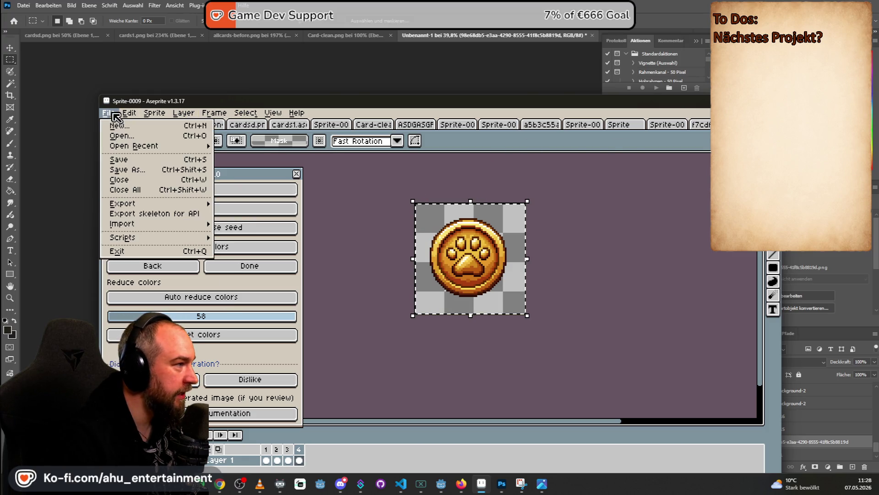
{"action": "left_click", "coordinate": [117, 125]}
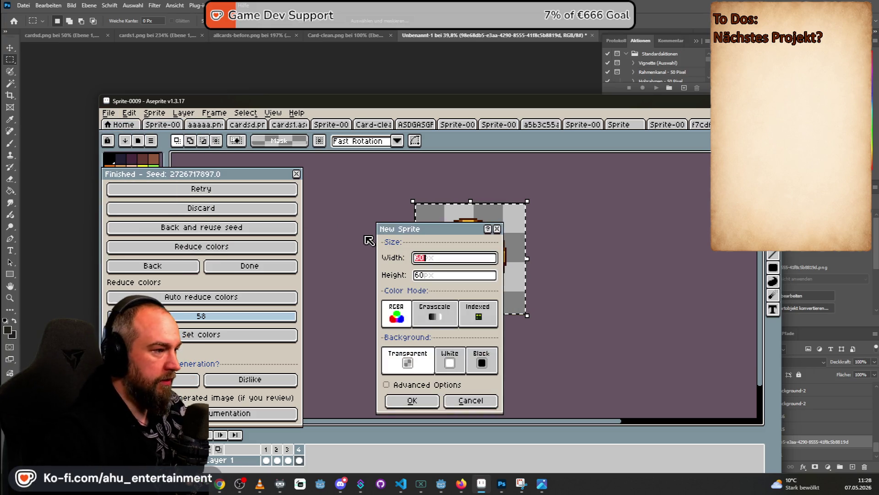
{"action": "key", "text": "Tab"}
{"action": "key", "text": "Return"}
- Paste the coin into the new sprite, center it, and try saving
{"action": "key", "text": "ctrl+v"}
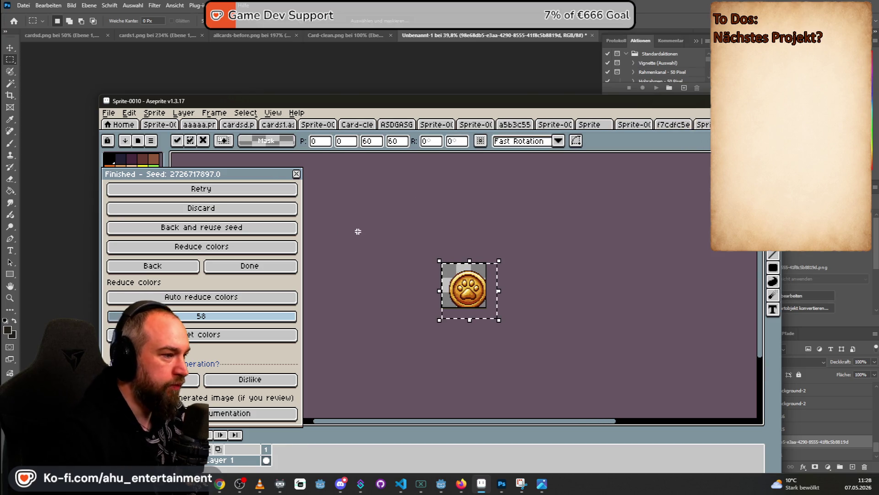
{"action": "left_click_drag", "start_coordinate": [464, 288], "coordinate": [458, 284]}
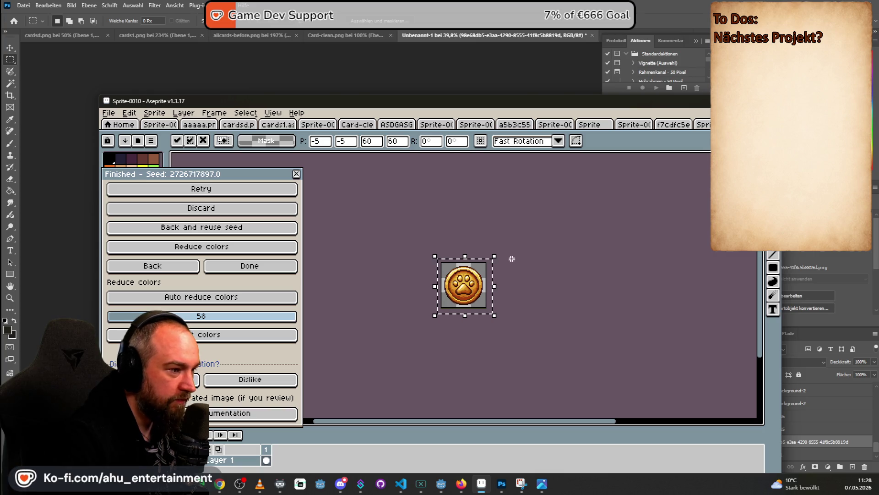
{"action": "scroll", "coordinate": [489, 229], "scroll_direction": "up", "scroll_amount": 3}
{"action": "scroll", "coordinate": [483, 232], "scroll_direction": "down", "scroll_amount": 2}
{"action": "scroll", "coordinate": [492, 228], "scroll_direction": "down", "scroll_amount": 1}
{"action": "left_click", "coordinate": [498, 241]}
{"action": "key", "text": "ctrl+s"}
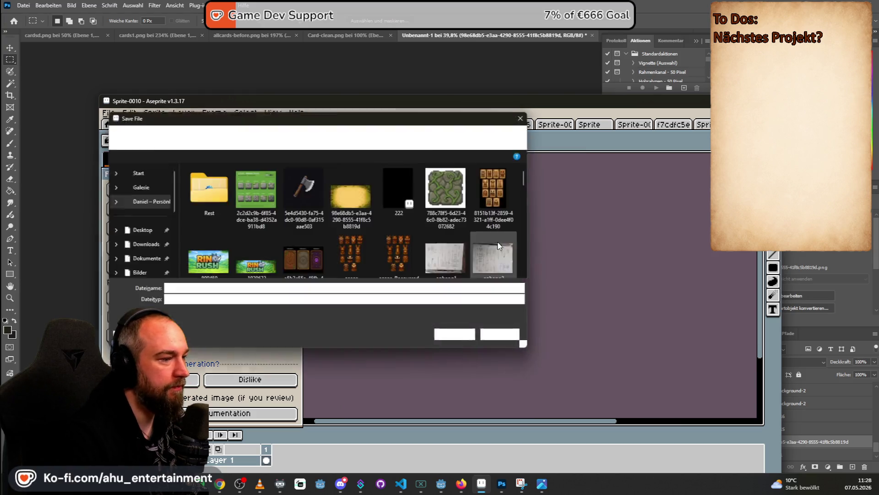
- Export the coin sprite as Coin.png to the Desktop, then return to Photoshop
{"action": "left_click", "coordinate": [510, 337]}
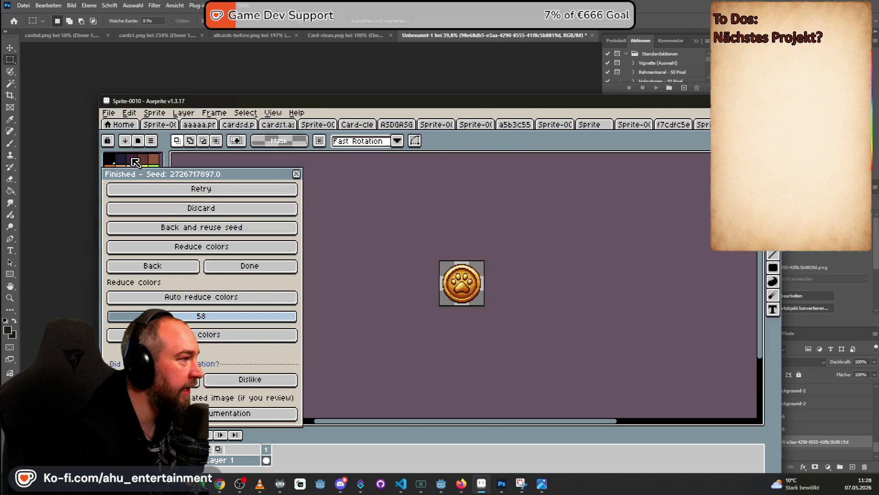
{"action": "left_click", "coordinate": [110, 114]}
{"action": "mouse_move", "coordinate": [157, 204]}
{"action": "left_click", "coordinate": [299, 204]}
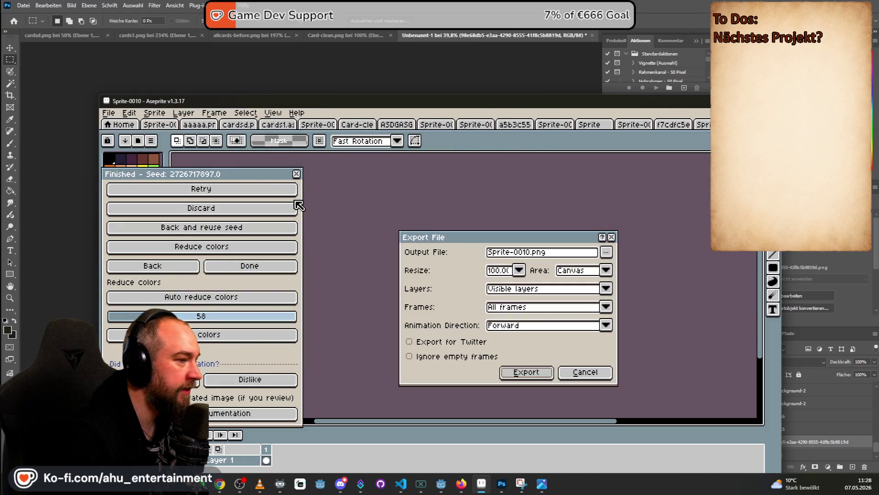
{"action": "left_click_drag", "start_coordinate": [525, 252], "coordinate": [425, 248]}
{"action": "type", "text": "coin"}
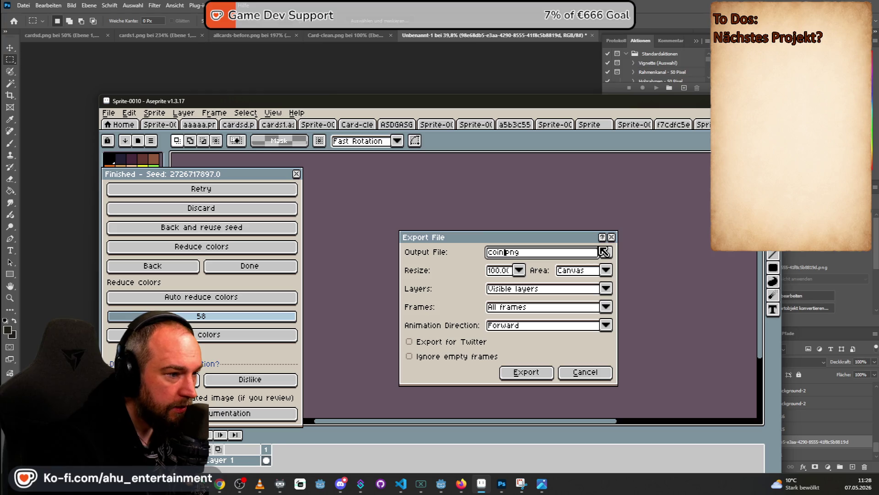
{"action": "left_click", "coordinate": [605, 251]}
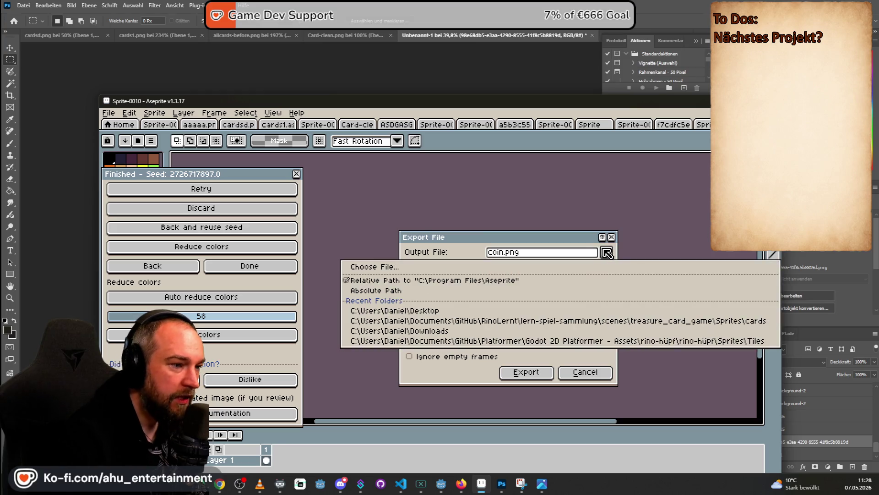
{"action": "left_click", "coordinate": [395, 310]}
{"action": "left_click", "coordinate": [525, 373]}
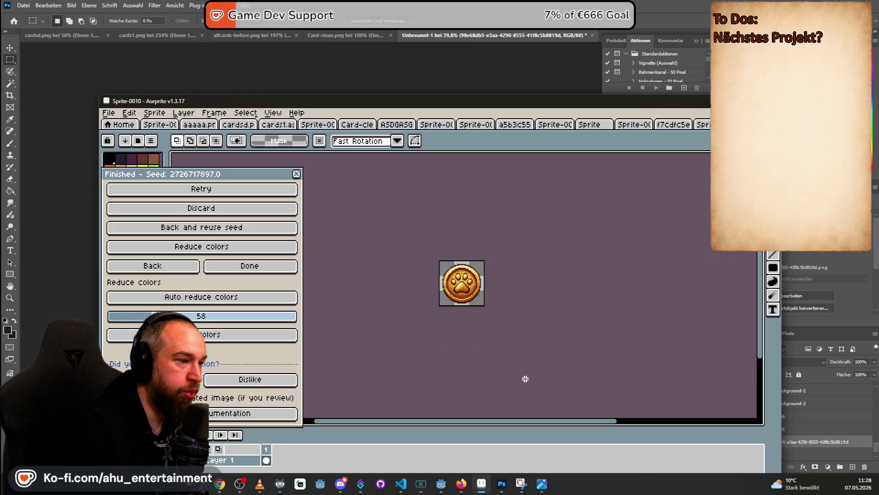
{"action": "left_click", "coordinate": [526, 67]}
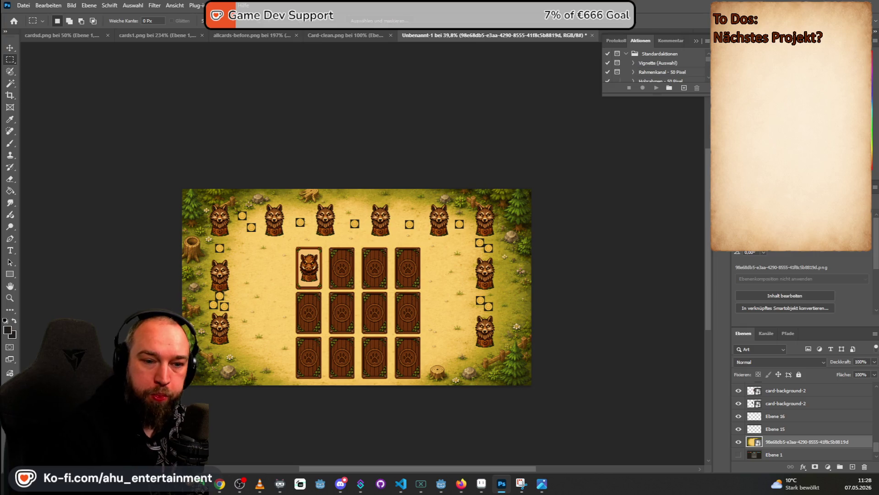
- Drag the coin image into the mockup, then cancel that placement
{"action": "key", "text": "alt+Tab"}
{"action": "key", "text": "alt+Tab"}
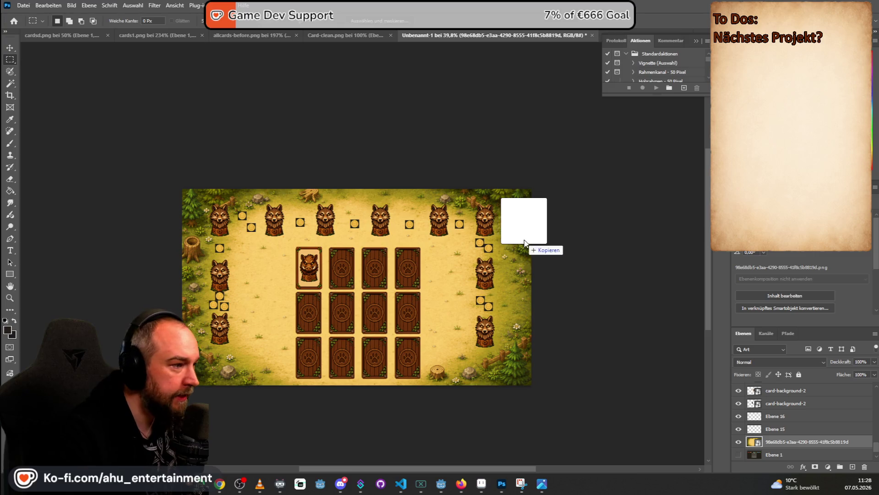
{"action": "left_click_drag", "start_coordinate": [878, 215], "coordinate": [524, 238]}
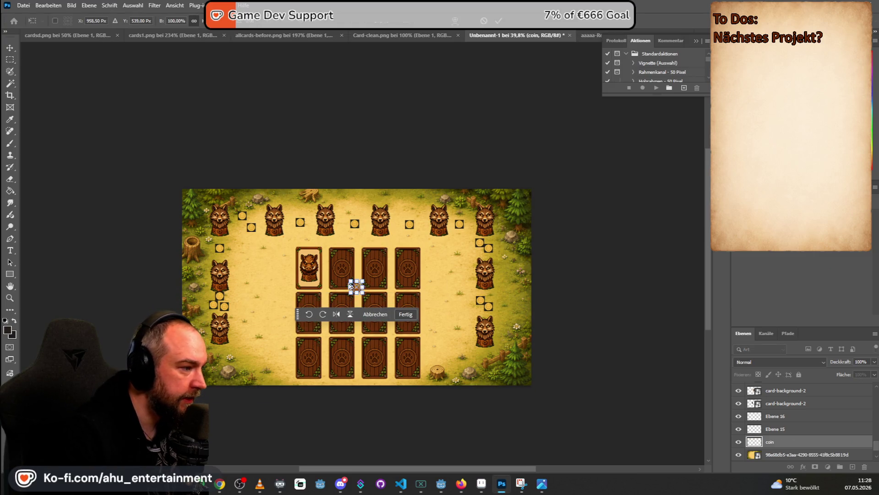
{"action": "scroll", "coordinate": [358, 293], "scroll_direction": "up", "scroll_amount": 2}
{"action": "mouse_move", "coordinate": [358, 291]}
{"action": "left_mouse_down"}
{"action": "mouse_move", "coordinate": [192, 271]}
{"action": "mouse_move", "coordinate": [187, 229]}
{"action": "left_mouse_up"}
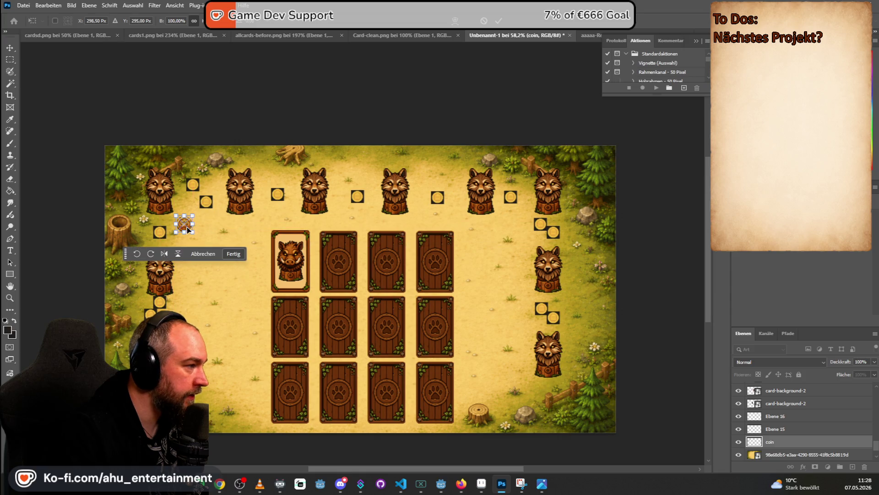
{"action": "left_click", "coordinate": [203, 253]}
- Paste the paw coin beside the top-left wolf and delete the two square coins
{"action": "key", "text": "ctrl+v"}
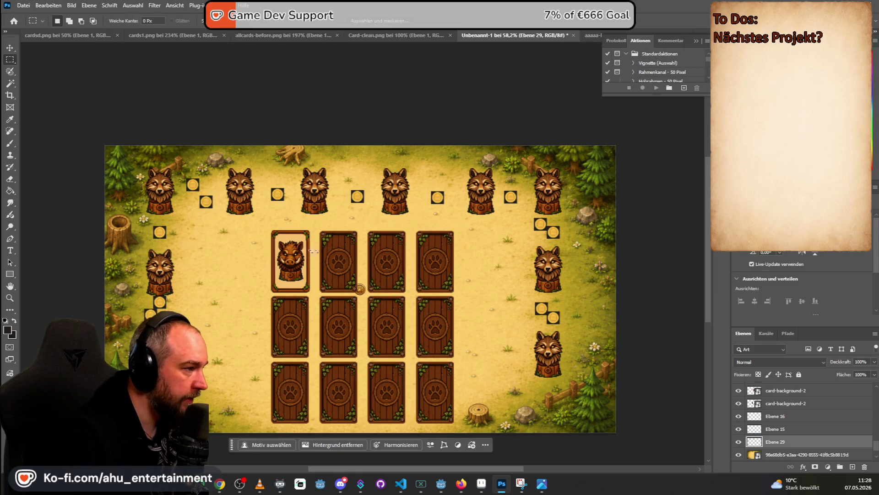
{"action": "left_click", "coordinate": [10, 49]}
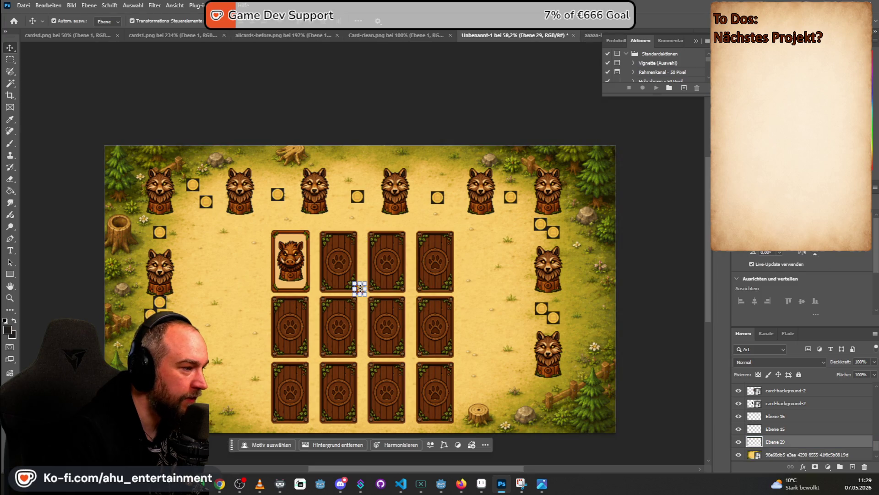
{"action": "scroll", "coordinate": [365, 271], "scroll_direction": "up", "scroll_amount": 3}
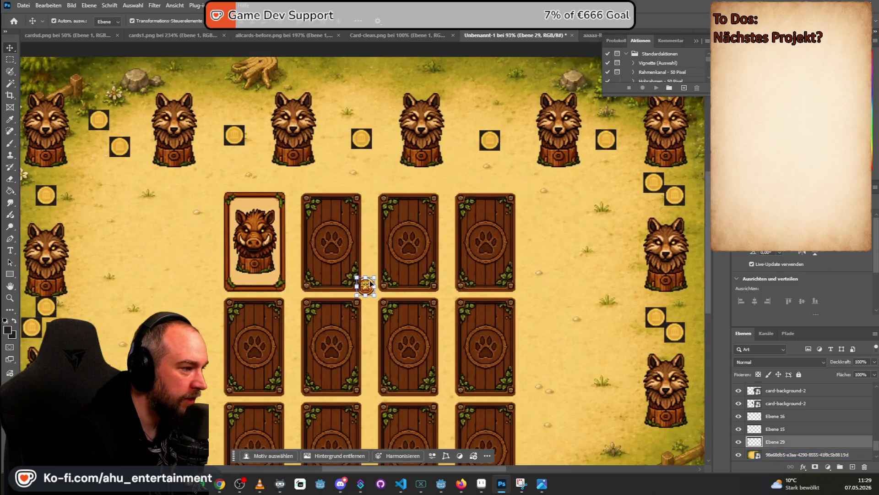
{"action": "left_click_drag", "start_coordinate": [369, 289], "coordinate": [100, 147]}
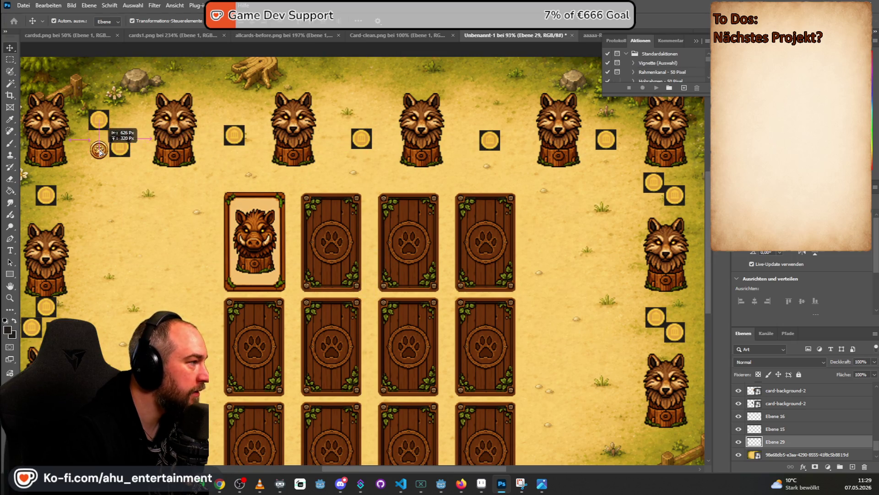
{"action": "left_click", "coordinate": [123, 149]}
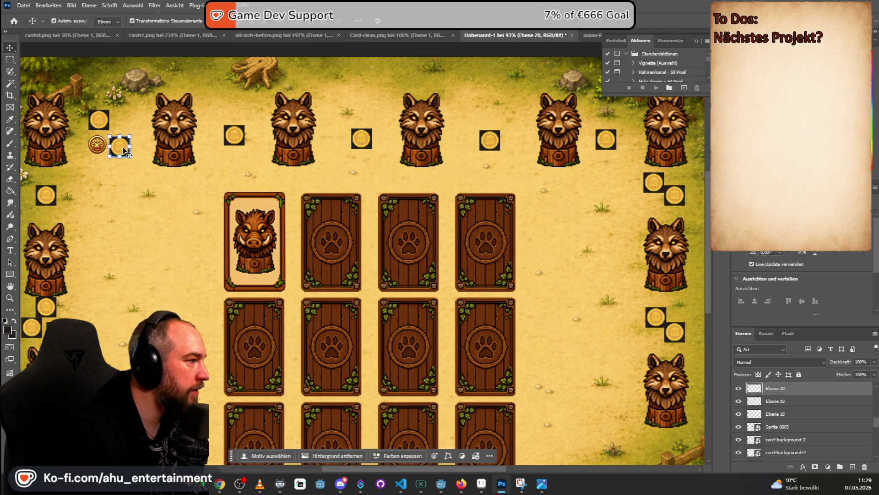
{"action": "key", "text": "Delete"}
{"action": "key", "text": "Delete"}
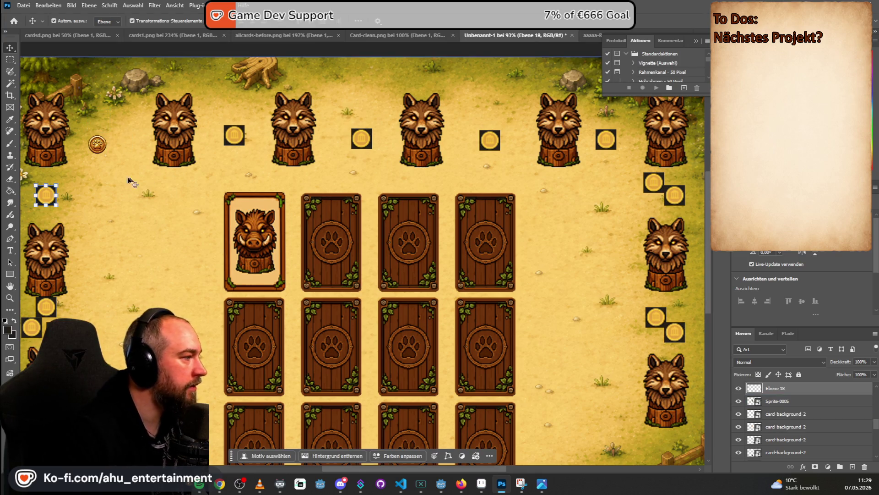
{"action": "key", "text": "Delete"}
{"action": "scroll", "coordinate": [99, 186], "scroll_direction": "down", "scroll_amount": 2}
- Add two more paw coins near the top-left wolf
{"action": "key", "text": "ctrl+v"}
{"action": "left_click_drag", "start_coordinate": [366, 256], "coordinate": [122, 93]}
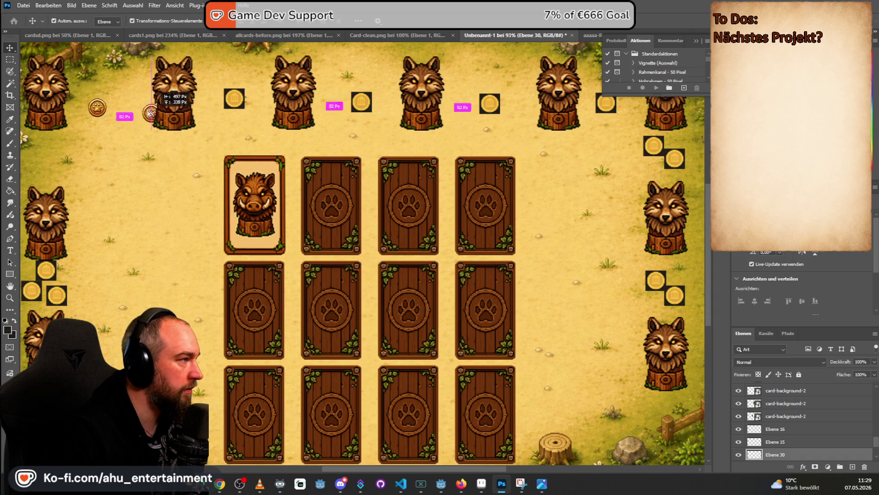
{"action": "key", "text": "ctrl+v"}
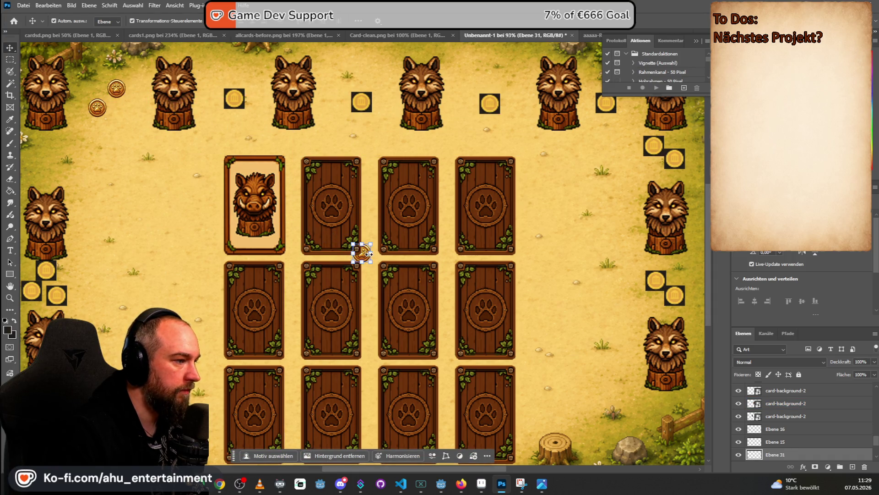
{"action": "left_click_drag", "start_coordinate": [365, 255], "coordinate": [126, 116]}
{"action": "scroll", "coordinate": [205, 206], "scroll_direction": "down", "scroll_amount": 3}
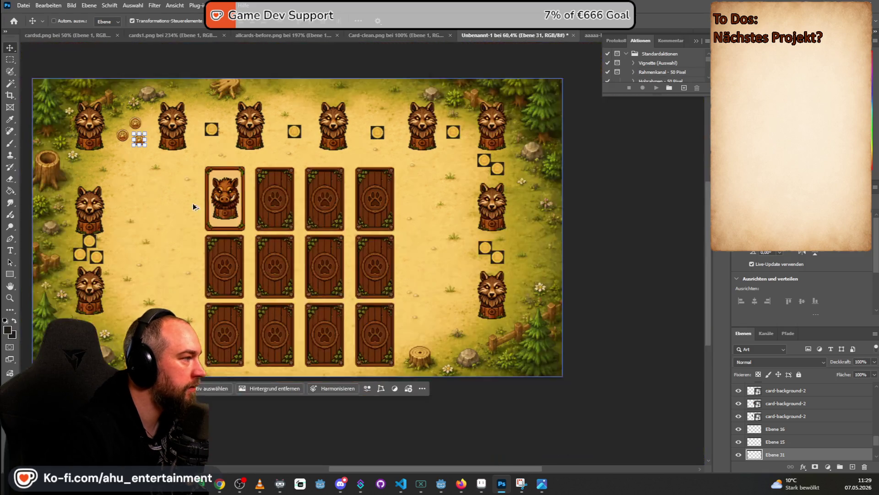
{"action": "left_click", "coordinate": [386, 60], "text": "ctrl"}
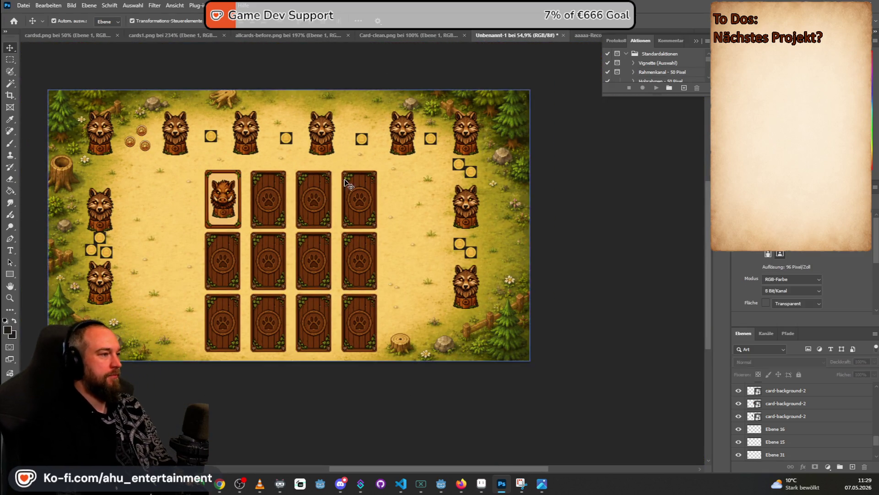
- Delete the square coins on the left side and along the top row
{"action": "left_click", "coordinate": [107, 257]}
{"action": "key", "text": "Delete"}
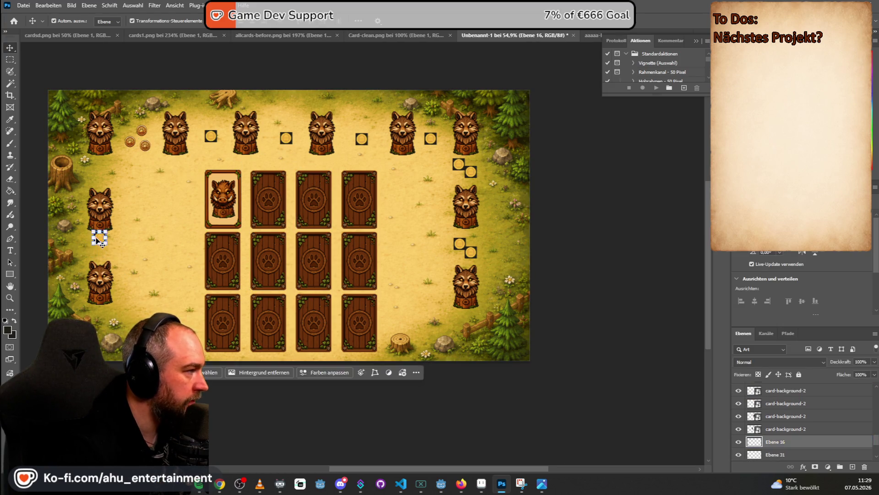
{"action": "left_click", "coordinate": [211, 136]}
{"action": "key", "text": "Delete"}
{"action": "left_click", "coordinate": [286, 138]}
{"action": "key", "text": "Delete"}
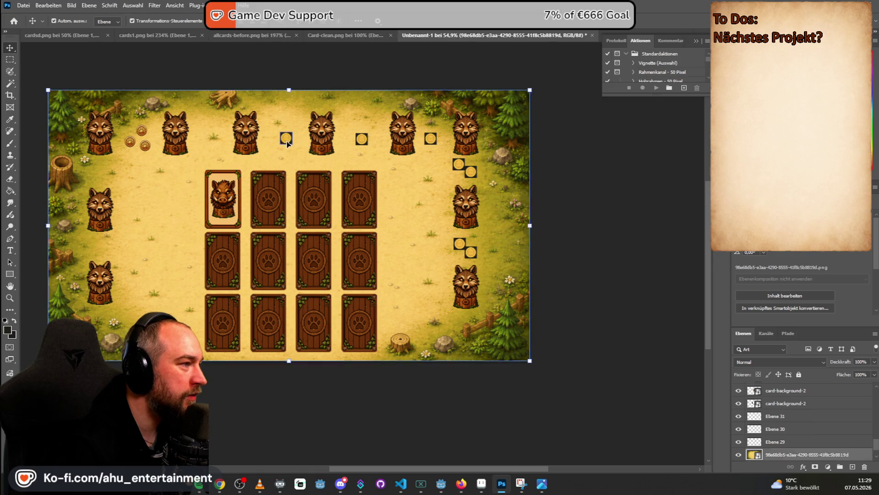
{"action": "left_click", "coordinate": [361, 139]}
{"action": "key", "text": "Delete"}
{"action": "left_click", "coordinate": [431, 138]}
{"action": "key", "text": "Delete"}
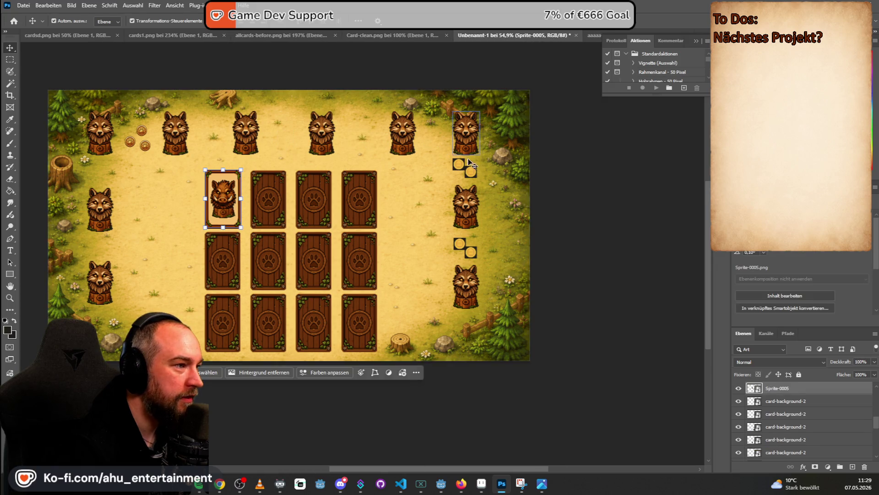
- Delete the remaining square coins on the right side
{"action": "key", "text": "Delete"}
{"action": "left_click", "coordinate": [469, 172]}
{"action": "key", "text": "Delete"}
{"action": "left_click", "coordinate": [459, 243]}
{"action": "key", "text": "Delete"}
{"action": "left_click", "coordinate": [471, 253]}
{"action": "left_click", "coordinate": [470, 252]}
{"action": "key", "text": "Delete"}
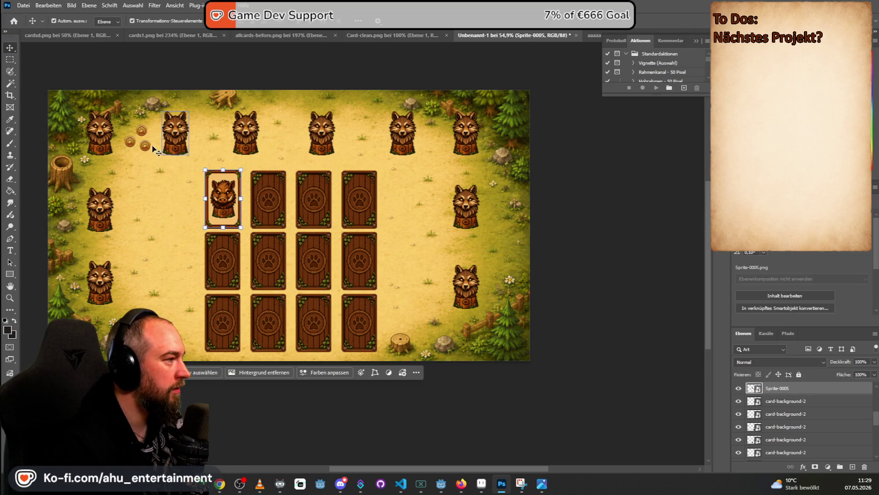
- Duplicate a paw coin and drop it between two top-row wolves
{"action": "left_click", "coordinate": [145, 149]}
{"action": "left_click_drag", "start_coordinate": [146, 149], "coordinate": [289, 226], "text": "alt"}
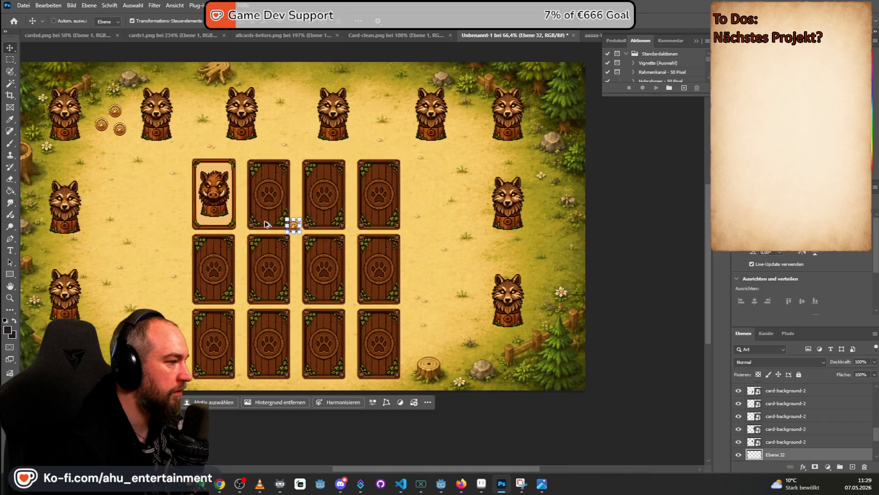
{"action": "scroll", "coordinate": [288, 225], "scroll_direction": "up", "scroll_amount": 2}
{"action": "mouse_move", "coordinate": [297, 227]}
{"action": "left_mouse_down"}
{"action": "mouse_move", "coordinate": [246, 131]}
{"action": "mouse_move", "coordinate": [186, 93]}
{"action": "left_mouse_up"}
{"action": "mouse_move", "coordinate": [186, 93]}
{"action": "left_mouse_down", "text": "alt"}
{"action": "mouse_move", "coordinate": [343, 234]}
{"action": "mouse_move", "coordinate": [281, 95]}
{"action": "mouse_move", "coordinate": [337, 237]}
{"action": "mouse_move", "coordinate": [299, 109]}
{"action": "mouse_move", "coordinate": [337, 235]}
{"action": "mouse_move", "coordinate": [406, 99]}
{"action": "left_mouse_up", "text": "alt"}
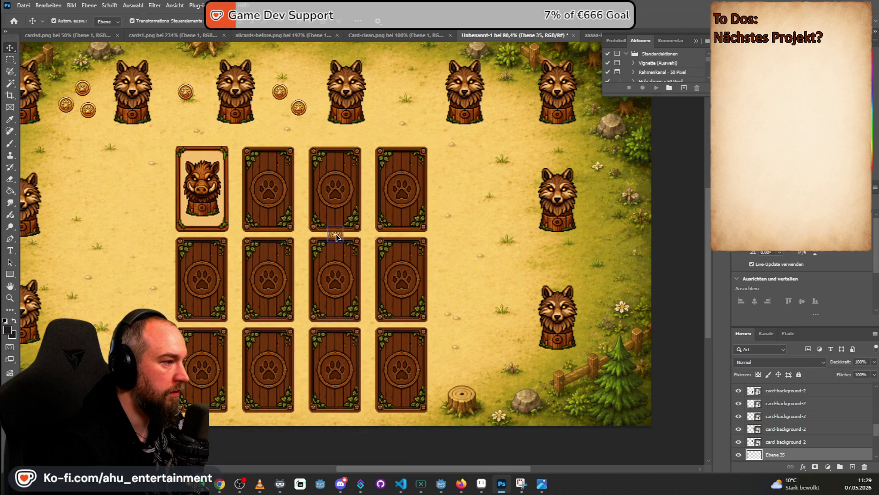
- Place paw coins between the top-right wolves and above, below and beside the right-side wolf
{"action": "key", "text": "ctrl+v"}
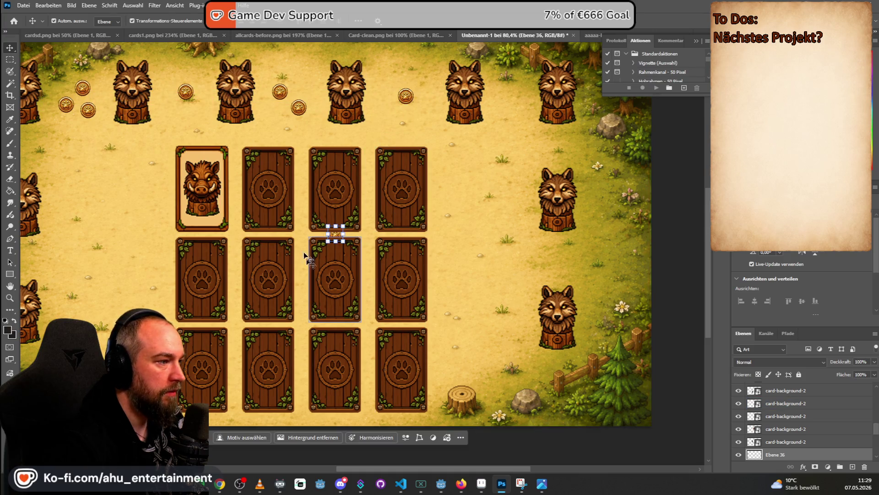
{"action": "mouse_move", "coordinate": [336, 233]}
{"action": "left_mouse_down"}
{"action": "mouse_move", "coordinate": [513, 123]}
{"action": "mouse_move", "coordinate": [524, 93]}
{"action": "left_mouse_up"}
{"action": "key", "text": "ctrl+v"}
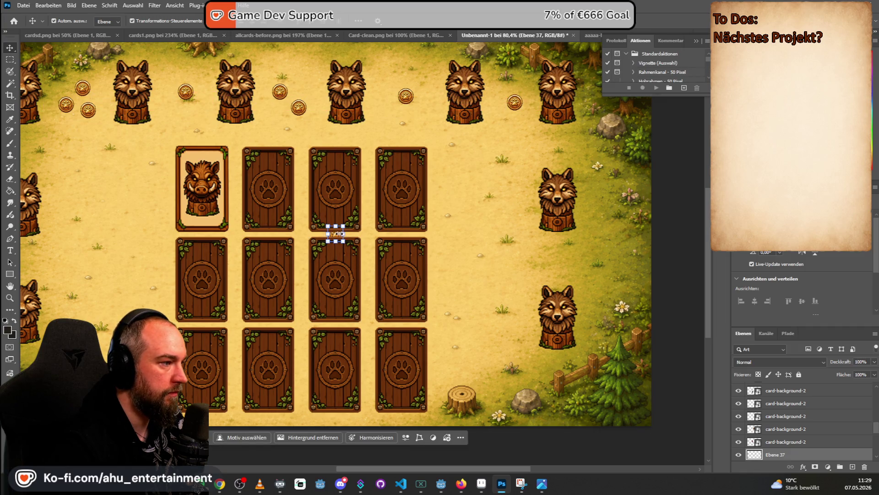
{"action": "left_click_drag", "start_coordinate": [338, 233], "coordinate": [555, 147]}
{"action": "key", "text": "ctrl+v"}
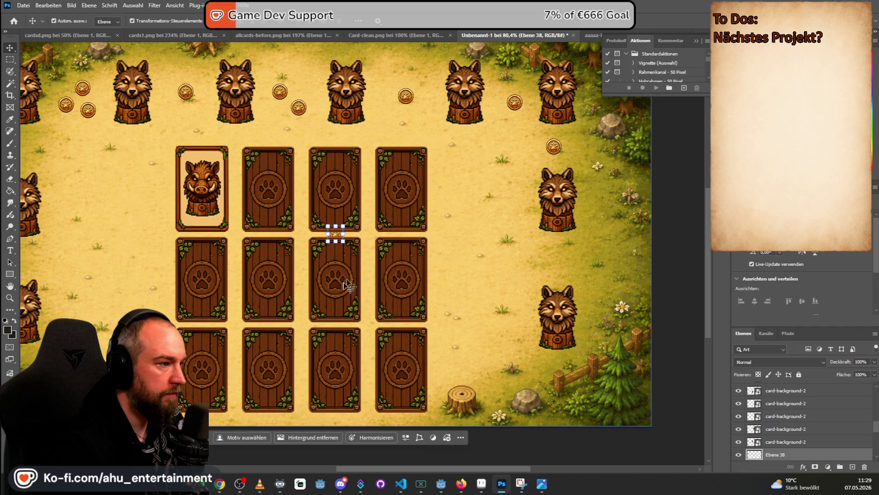
{"action": "mouse_move", "coordinate": [335, 235]}
{"action": "left_mouse_down"}
{"action": "mouse_move", "coordinate": [557, 256]}
{"action": "mouse_move", "coordinate": [546, 251]}
{"action": "left_mouse_up"}
{"action": "key", "text": "ctrl+v"}
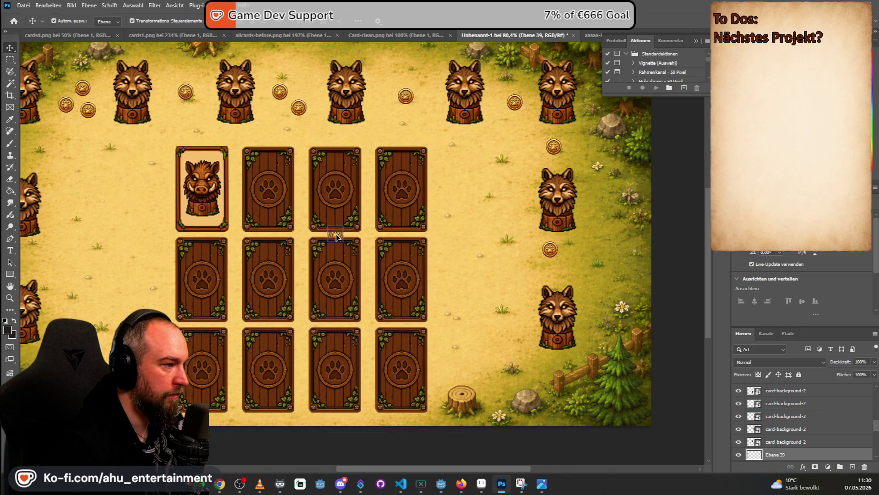
{"action": "left_click_drag", "start_coordinate": [336, 236], "coordinate": [567, 265]}
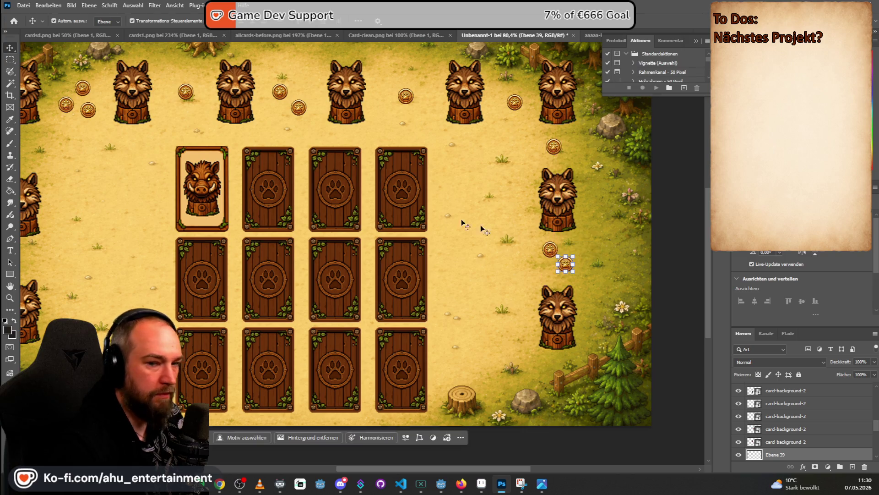
{"action": "scroll", "coordinate": [499, 236], "scroll_direction": "down", "scroll_amount": 1}
{"action": "scroll", "coordinate": [211, 151], "scroll_direction": "down", "scroll_amount": 1}
- Place paw coins above and between the left-side wolves, nudging one into position
{"action": "key", "text": "ctrl+v"}
{"action": "left_click_drag", "start_coordinate": [293, 203], "coordinate": [43, 139]}
{"action": "key", "text": "ctrl+v"}
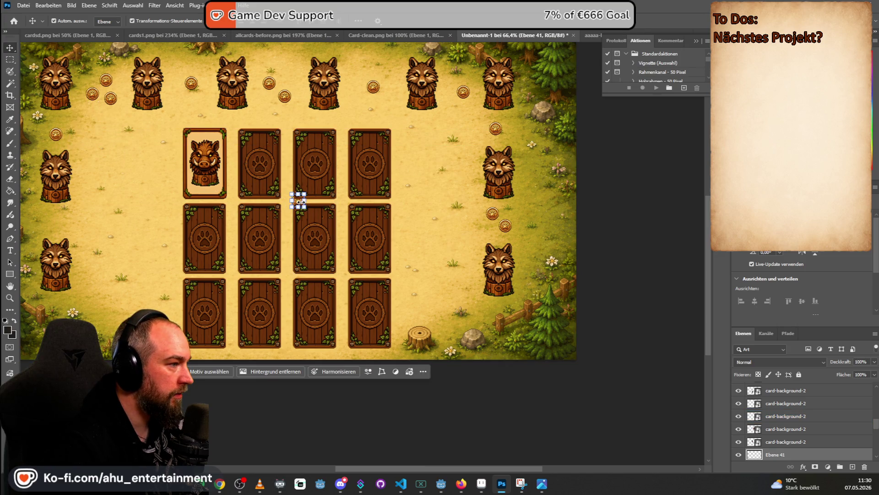
{"action": "left_click_drag", "start_coordinate": [300, 204], "coordinate": [50, 218]}
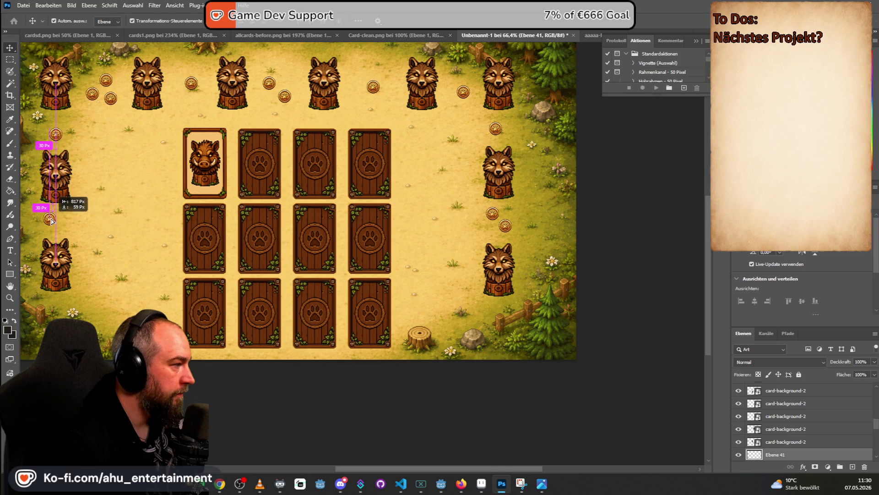
{"action": "key", "text": "ctrl+t"}
{"action": "left_click_drag", "start_coordinate": [293, 204], "coordinate": [58, 229]}
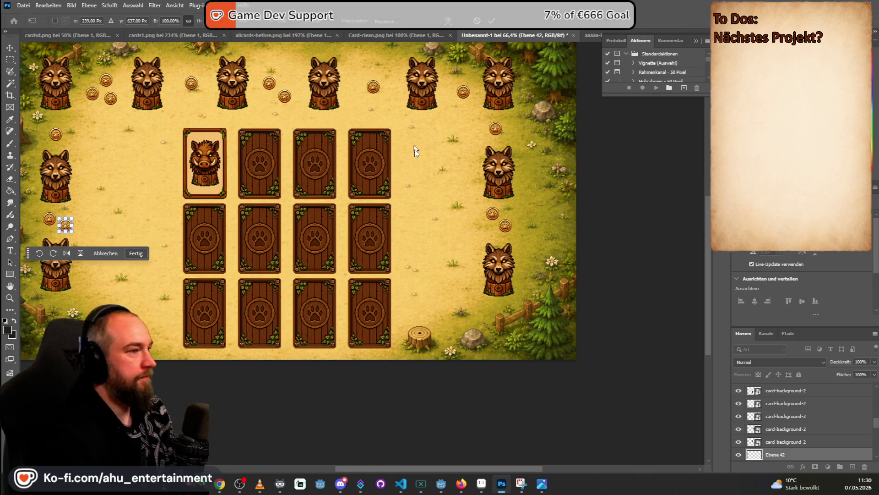
{"action": "key", "text": "Return"}
{"action": "scroll", "coordinate": [559, 178], "scroll_direction": "down", "scroll_amount": 2}
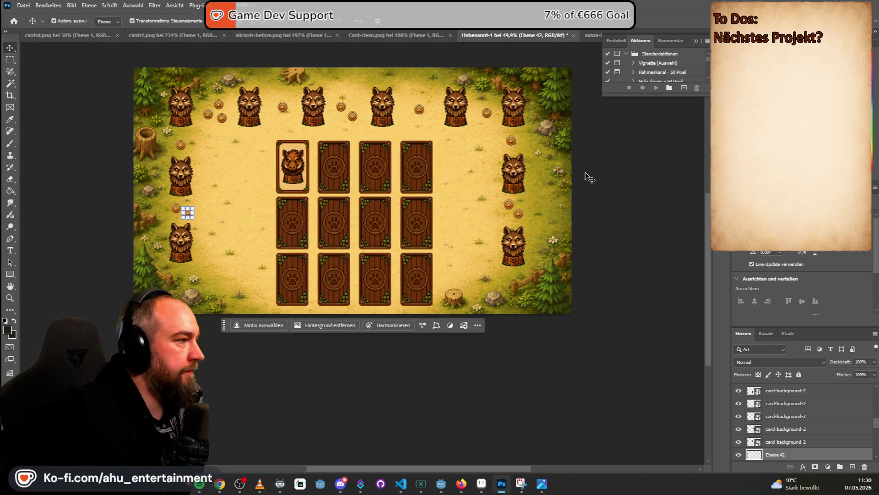
{"action": "left_click", "coordinate": [593, 175]}
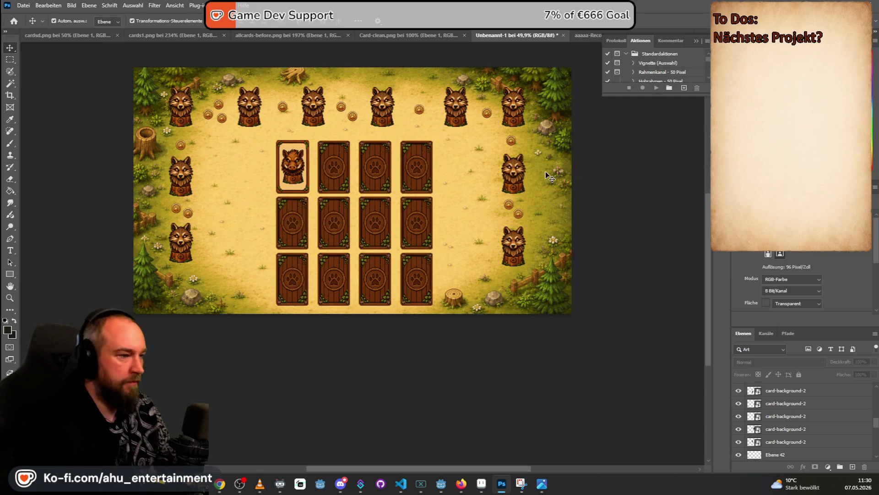
- Save the board layout as testlaylout.psd, accepting the compatibility prompt
{"action": "key", "text": "ctrl+s"}
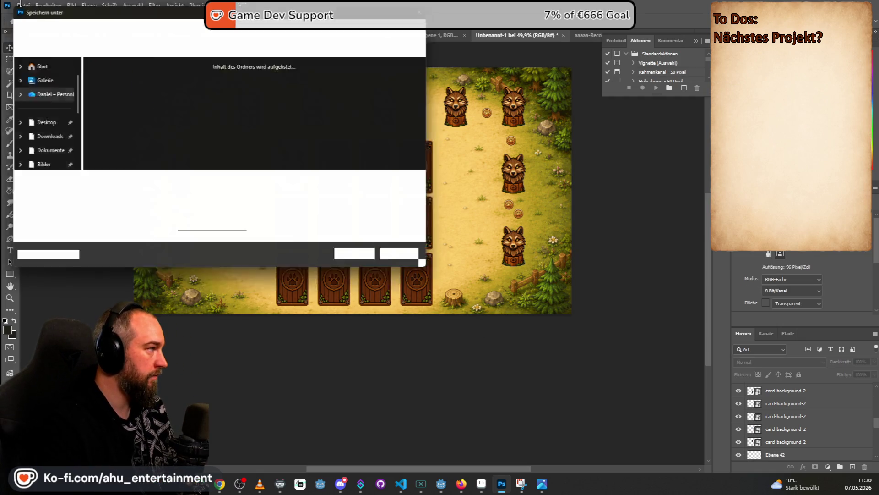
{"action": "type", "text": "te"}
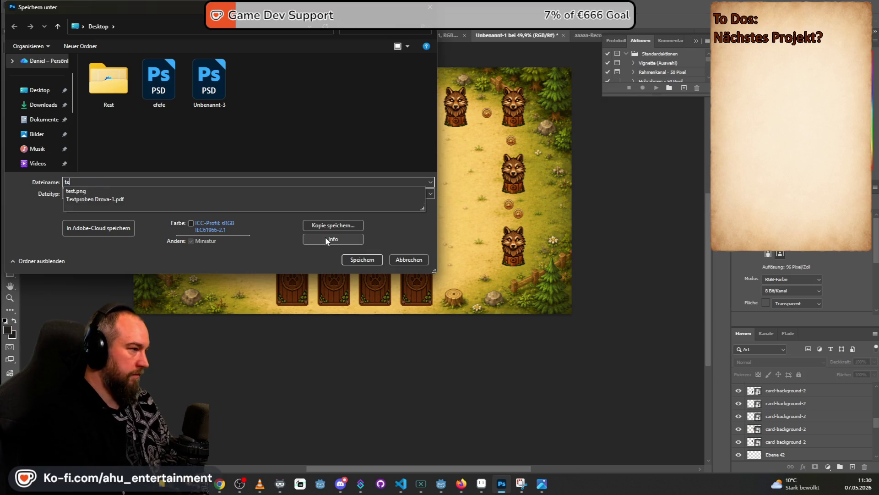
{"action": "type", "text": "stpa"}
{"action": "key", "text": "BackSpace"}
{"action": "type", "text": "laylout"}
{"action": "key", "text": "Return"}
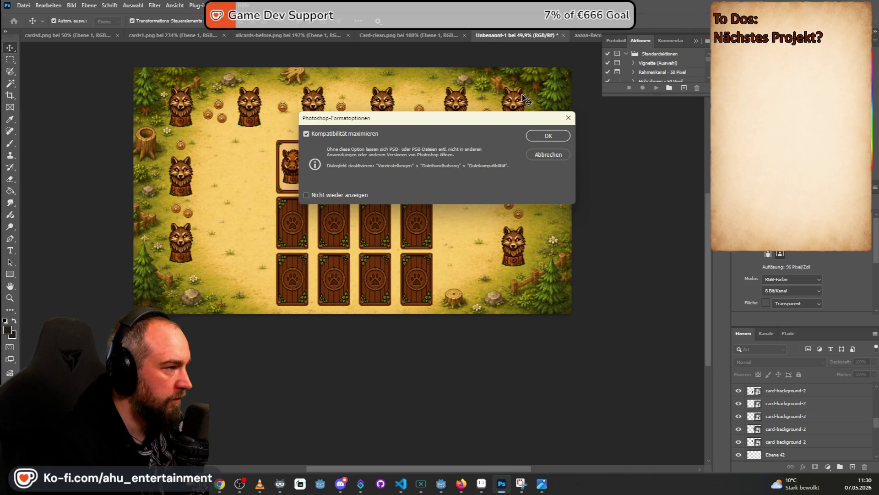
{"action": "left_click", "coordinate": [556, 133]}
- Quick Export the layout as a PNG named spielai2 on the Desktop
{"action": "left_click", "coordinate": [24, 5]}
{"action": "mouse_move", "coordinate": [137, 165]}
{"action": "left_click", "coordinate": [202, 166]}
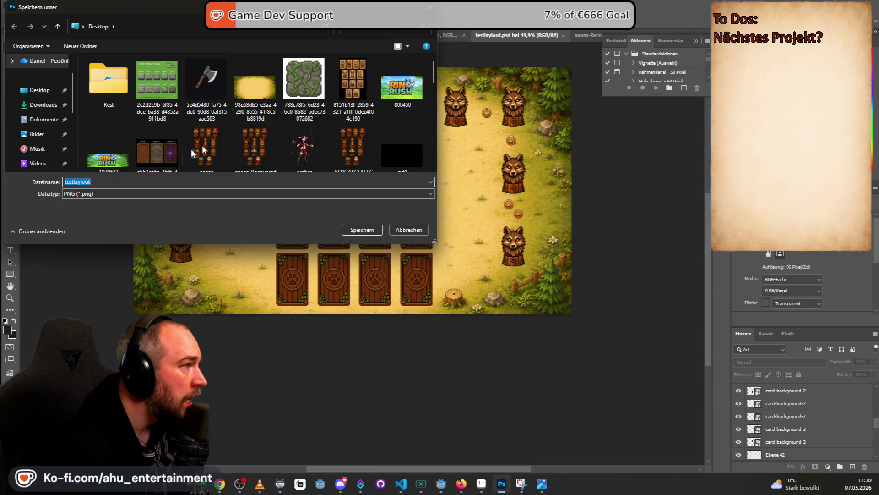
{"action": "left_click", "coordinate": [157, 85]}
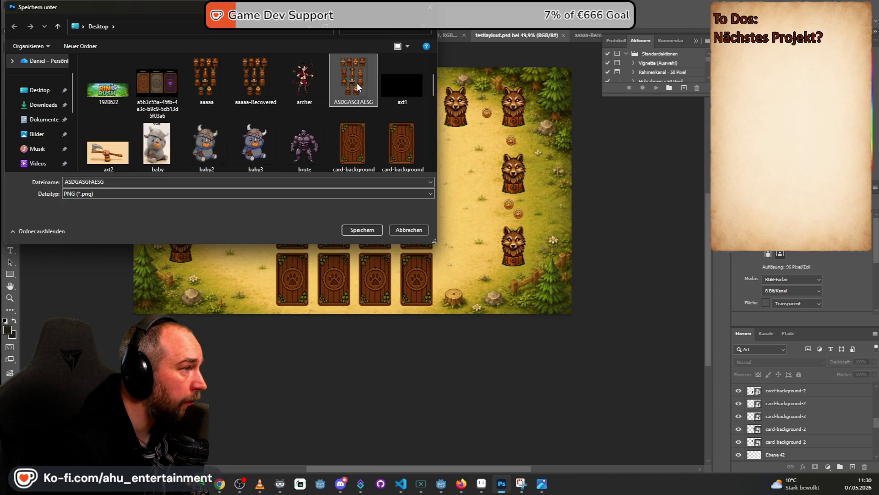
{"action": "left_click", "coordinate": [360, 131]}
{"action": "scroll", "coordinate": [176, 95], "scroll_direction": "down", "scroll_amount": 5}
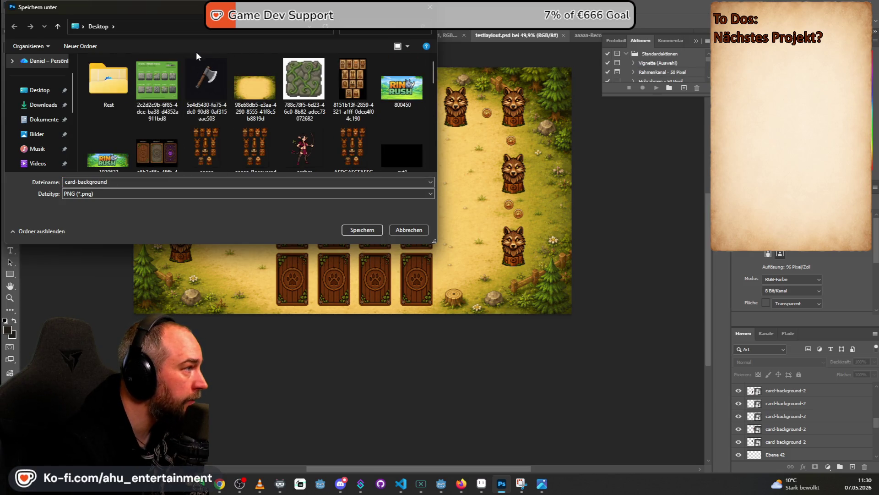
{"action": "scroll", "coordinate": [201, 82], "scroll_direction": "down", "scroll_amount": 5}
{"action": "left_click", "coordinate": [207, 86]}
{"action": "left_click", "coordinate": [403, 86]}
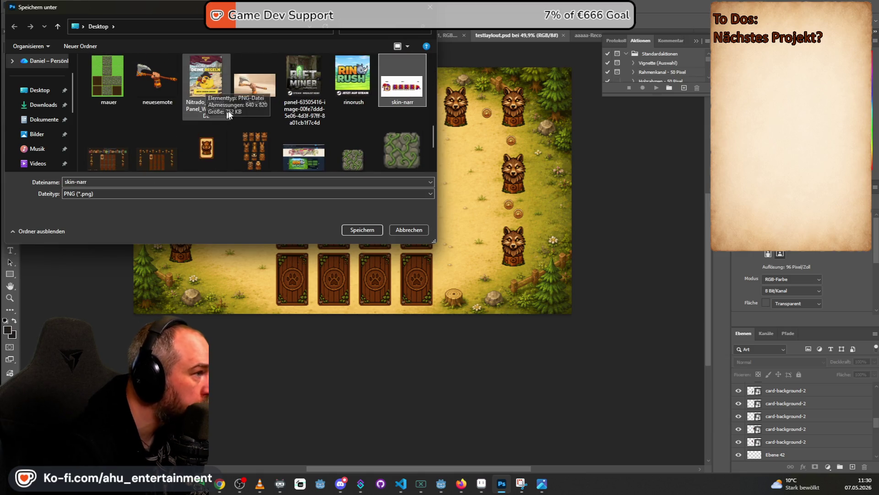
{"action": "scroll", "coordinate": [128, 133], "scroll_direction": "down", "scroll_amount": 1}
{"action": "left_click", "coordinate": [120, 145]}
{"action": "left_click", "coordinate": [138, 151]}
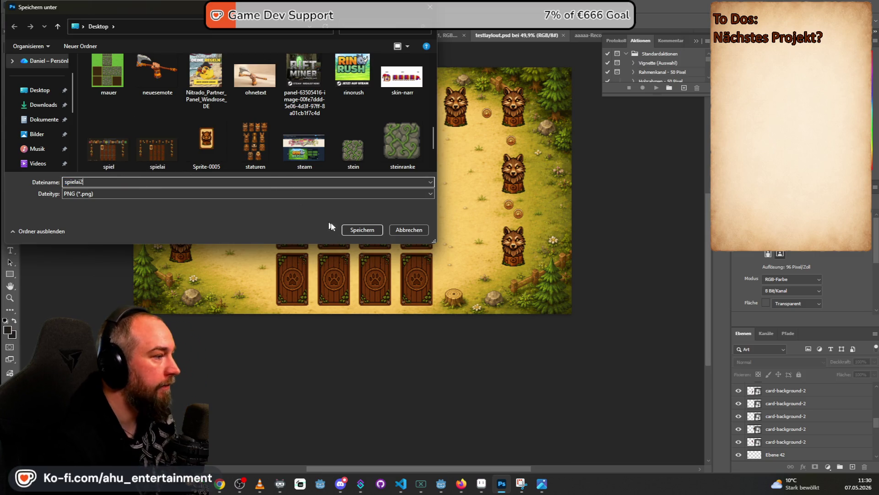
{"action": "left_click", "coordinate": [361, 230]}
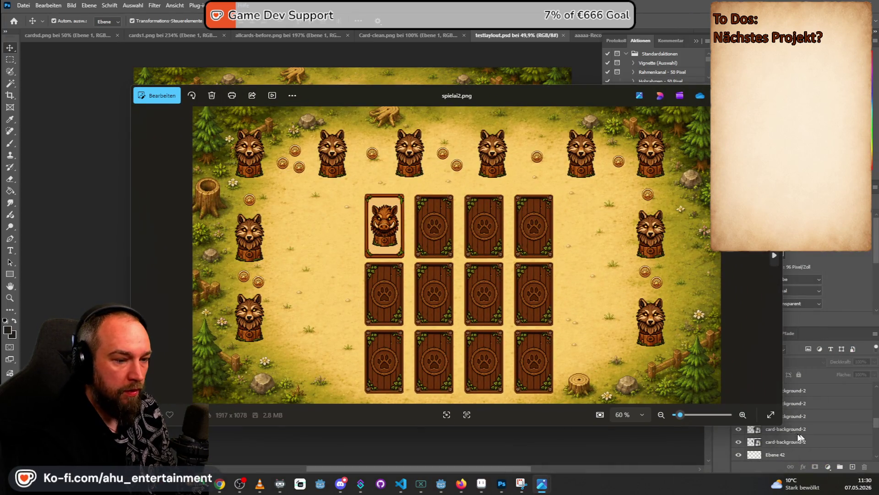
- Switch the Photos view of spielai2.png to full screen
{"action": "key", "text": "F11"}
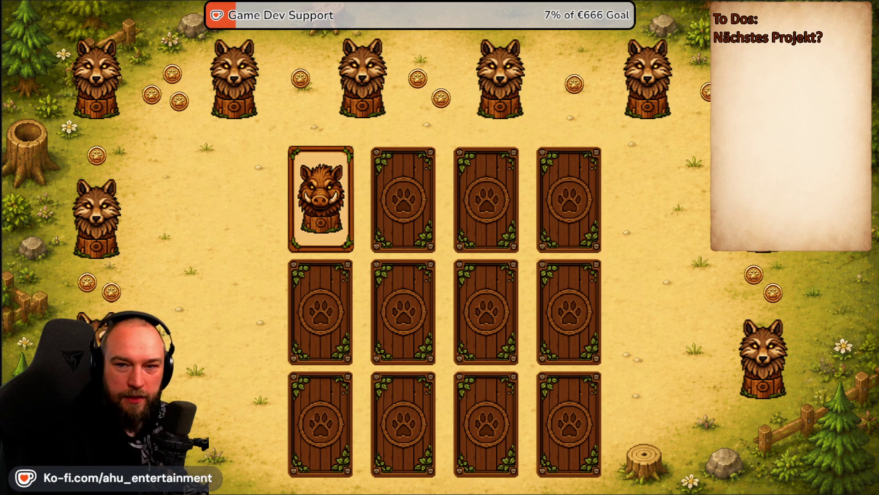
- Save ChatGPT's generated forest board image as spielaivorlage.png and view it full screen
{"action": "key", "text": "alt+Tab"}
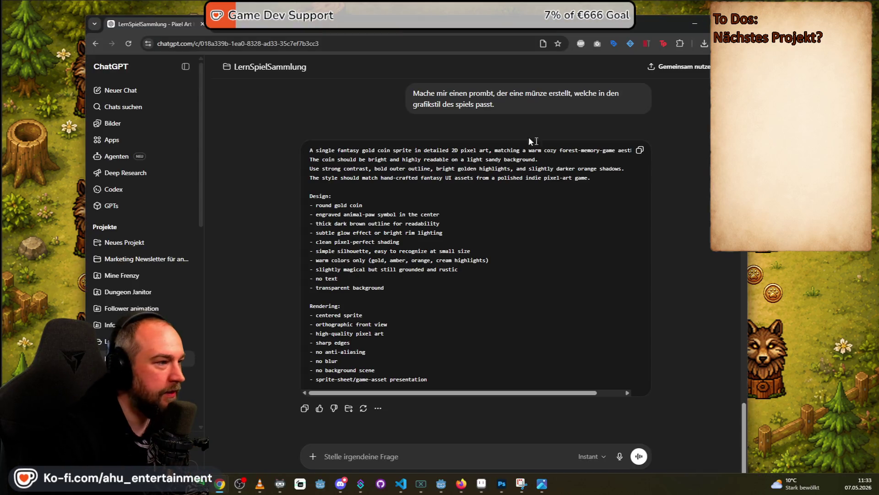
{"action": "scroll", "coordinate": [545, 151], "scroll_direction": "up", "scroll_amount": 1}
{"action": "scroll", "coordinate": [531, 229], "scroll_direction": "up", "scroll_amount": 10}
{"action": "scroll", "coordinate": [533, 284], "scroll_direction": "up", "scroll_amount": 10}
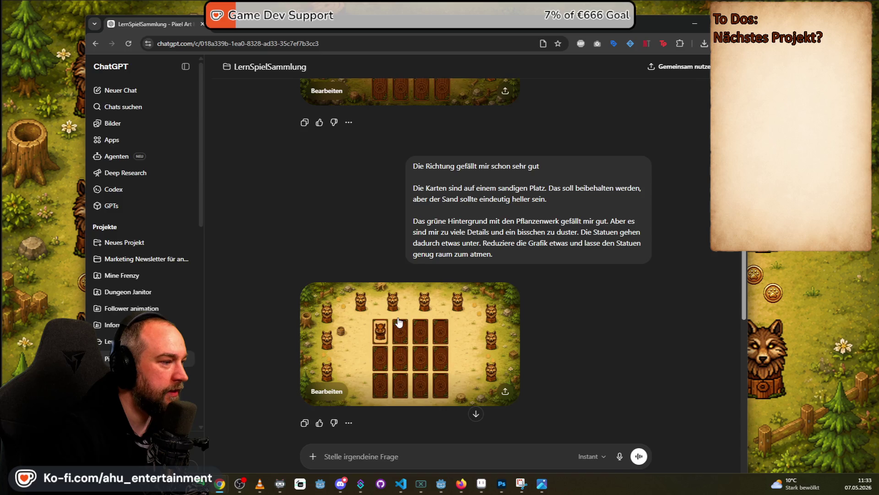
{"action": "left_click", "coordinate": [399, 322]}
{"action": "right_click", "coordinate": [410, 183]}
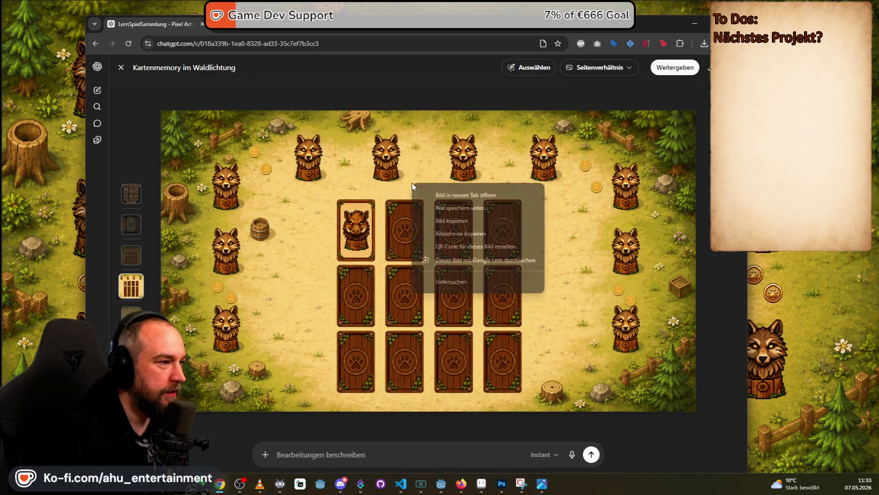
{"action": "left_click", "coordinate": [454, 203]}
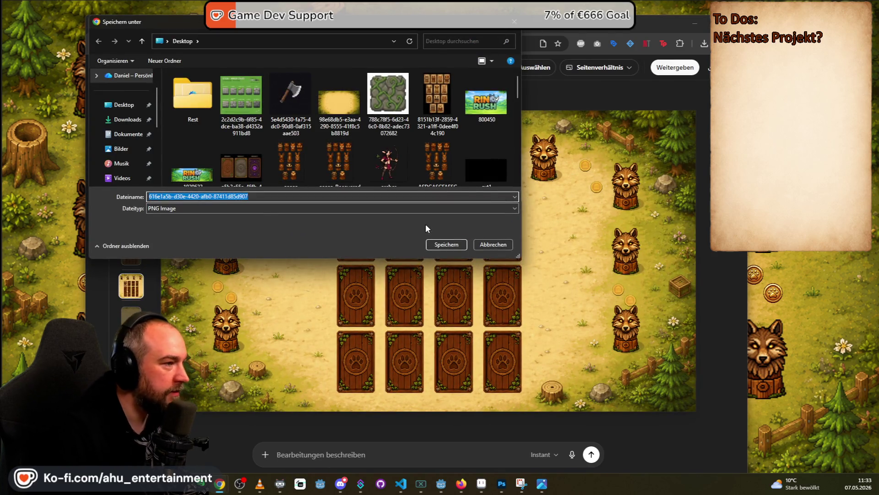
{"action": "type", "text": "spielai"}
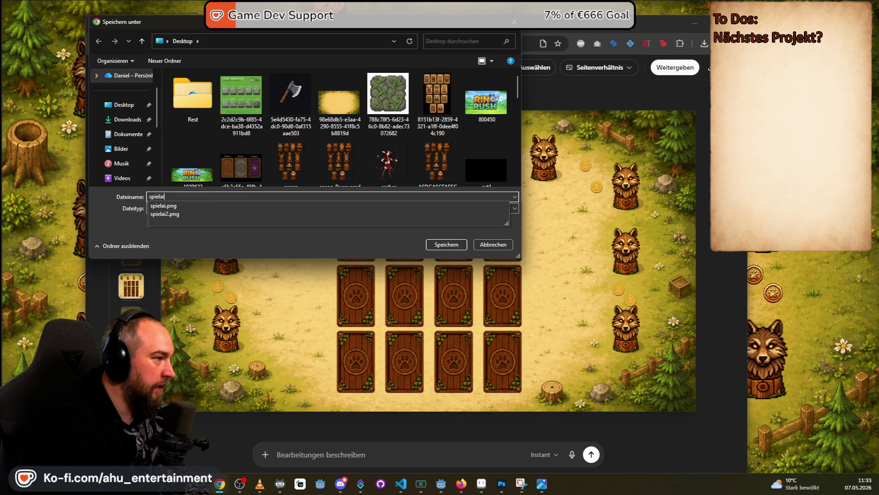
{"action": "type", "text": "vorlage"}
{"action": "key", "text": "Return"}
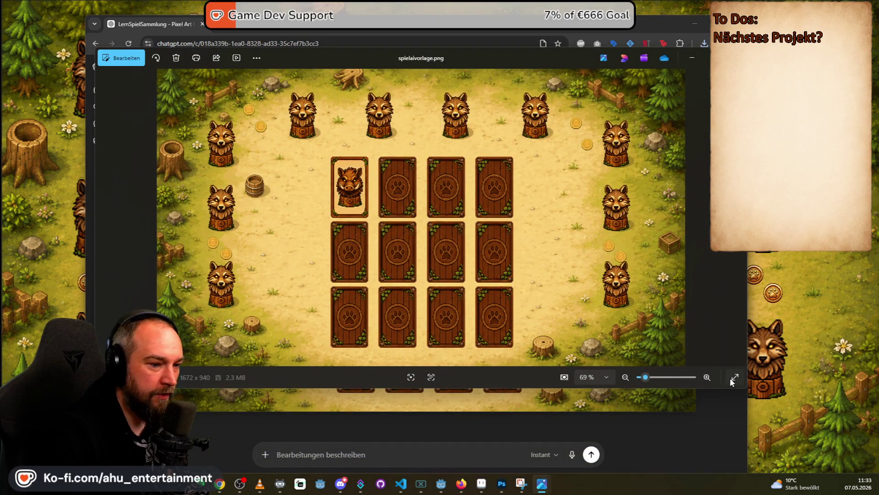
{"action": "left_click", "coordinate": [733, 378]}
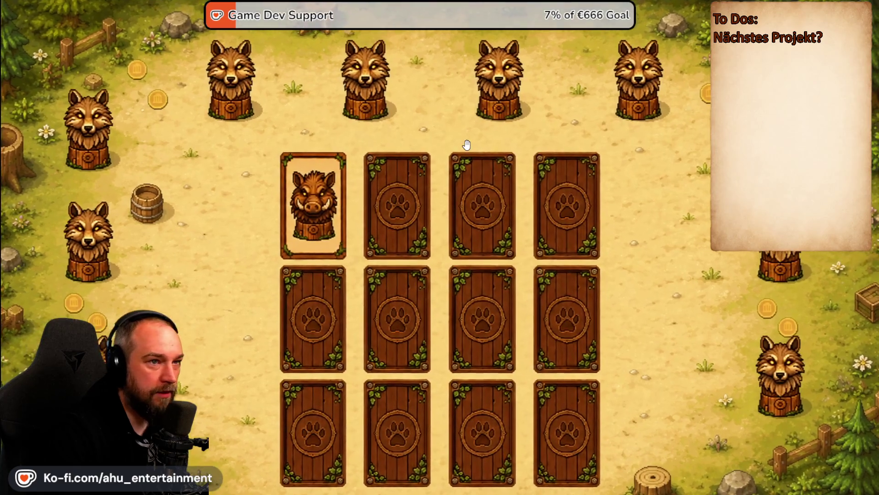
- Zoom in and out on spielaivorlage.png, then show spielai2.png full screen and switch windows to compare
{"action": "scroll", "coordinate": [467, 144], "scroll_direction": "down", "scroll_amount": 2}
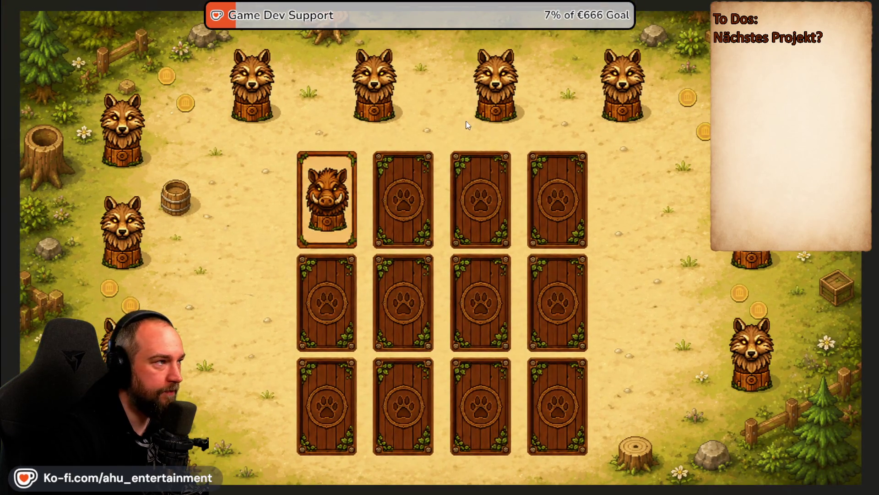
{"action": "scroll", "coordinate": [467, 126], "scroll_direction": "up", "scroll_amount": 1}
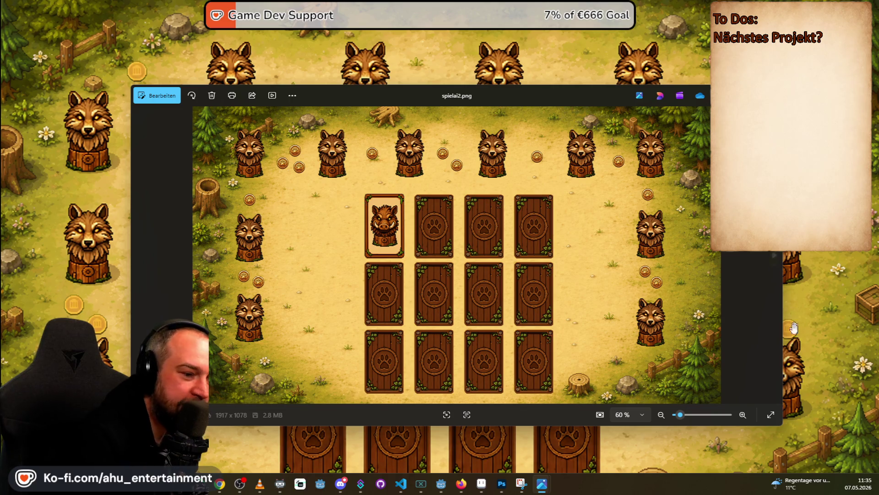
{"action": "left_click", "coordinate": [769, 418]}
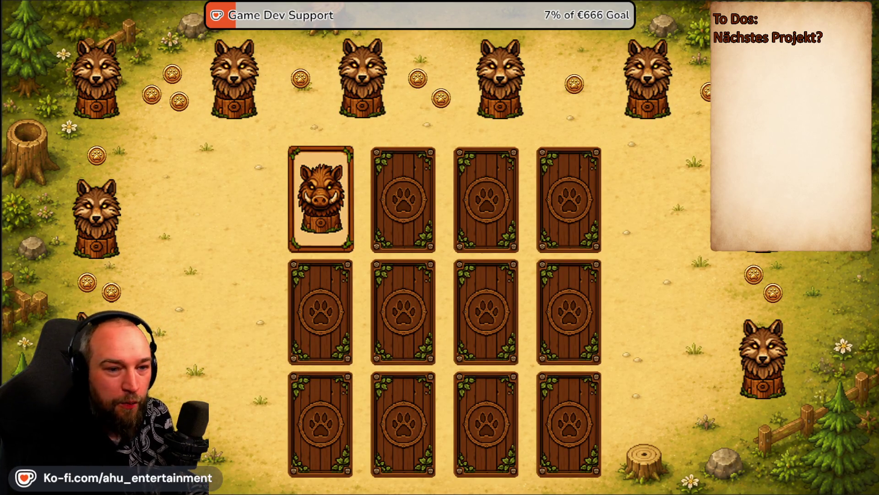
{"action": "key", "text": "alt+Tab"}
{"action": "key", "text": "alt+Tab"}
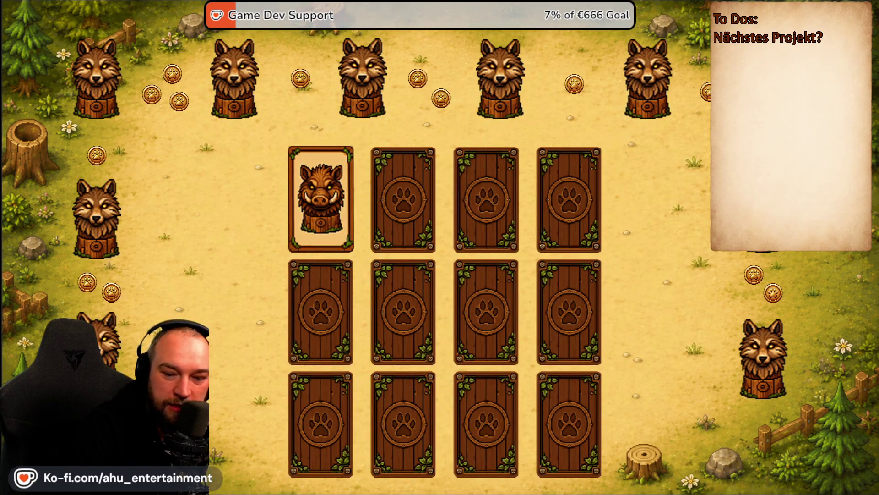
- Run the Godot prototype with F5 and start a 2 Spieler round of Der Schatz des Jarls
{"action": "key", "text": "alt+Tab"}
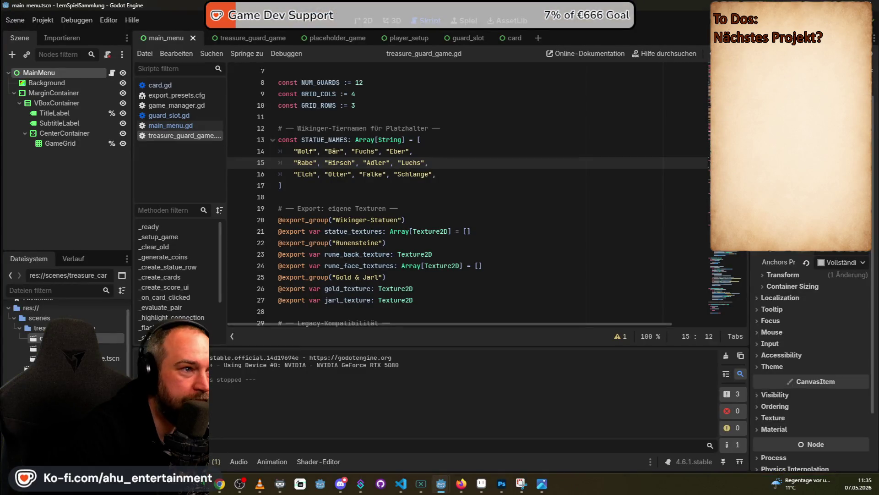
{"action": "key", "text": "F5"}
{"action": "left_click", "coordinate": [248, 262]}
{"action": "left_click", "coordinate": [403, 239]}
- Switch back and forth between the running game and the spielaivorlage.png mockup to compare them
{"action": "key", "text": "alt+Tab"}
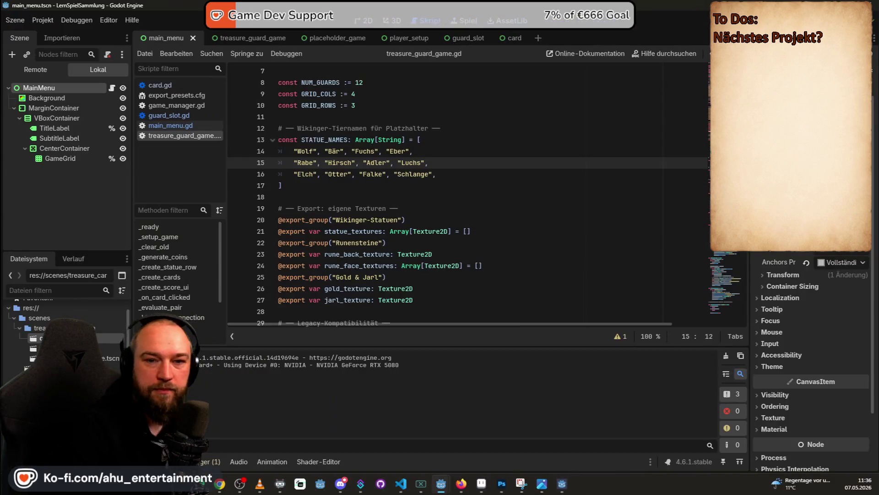
{"action": "key", "text": "alt+Tab"}
{"action": "key", "text": "alt+Tab"}
{"action": "key", "text": "alt+Tab"}
{"action": "key", "text": "alt+Tab"}
{"action": "key", "text": "alt+Tab"}
{"action": "key", "text": "alt+Tab"}
{"action": "key", "text": "alt+Tab"}
{"action": "key", "text": "alt+Tab"}
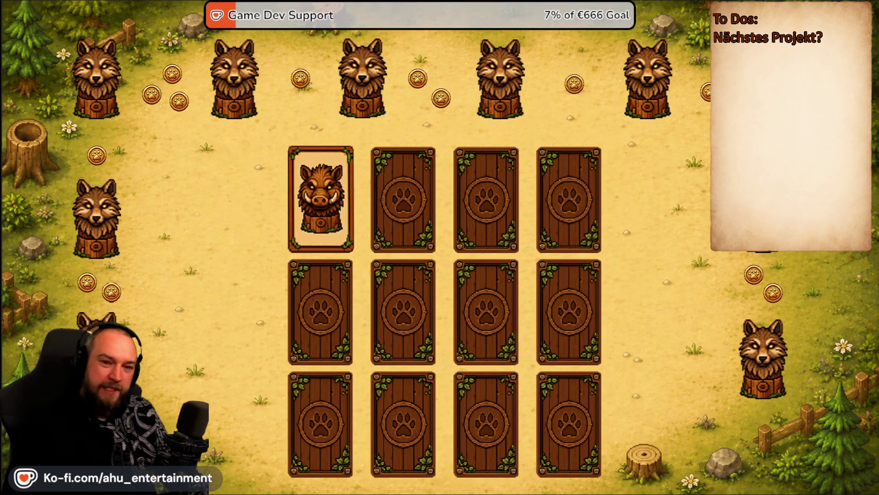
{"action": "key", "text": "alt+Tab"}
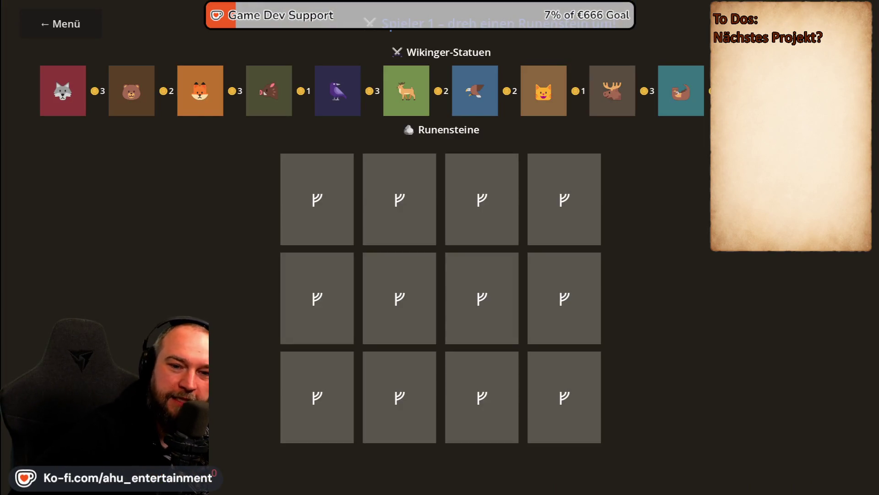
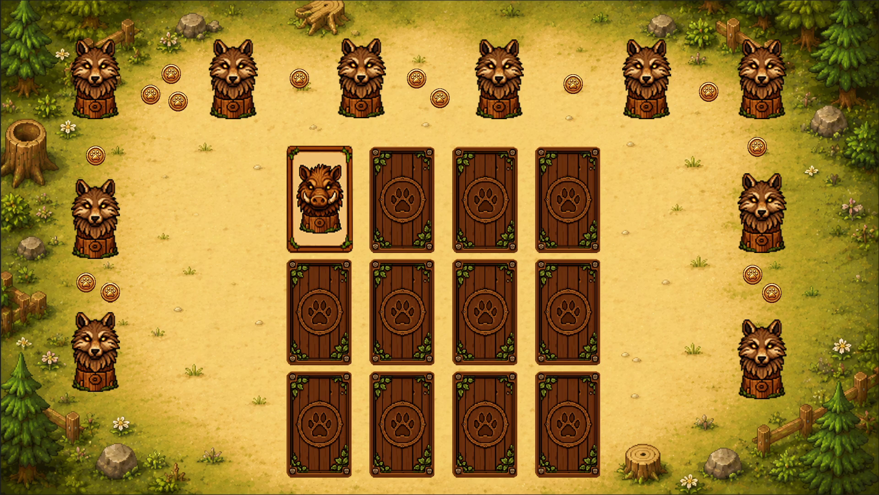
- Exit the full-screen view of the memory-game mockup image
{"action": "key", "text": "Escape"}
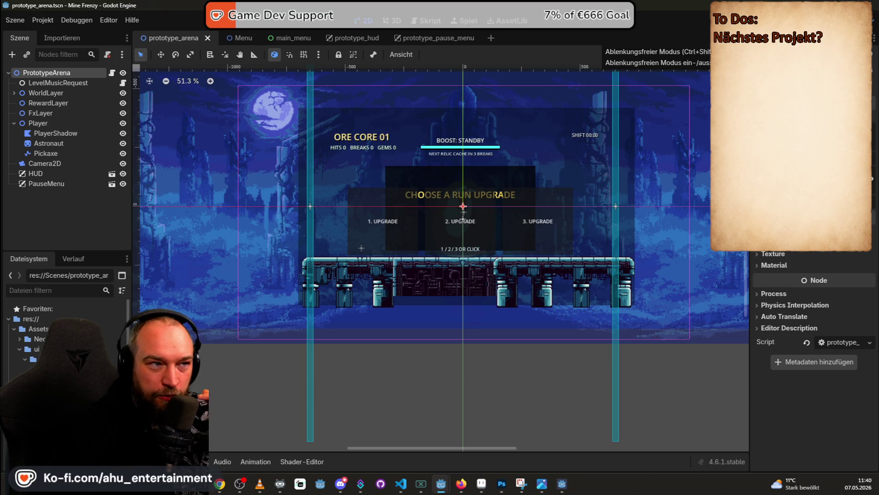
- Test-run Mine Frenzy, start a shift and hit the rock, then stop and relaunch it
{"action": "key", "text": "F5"}
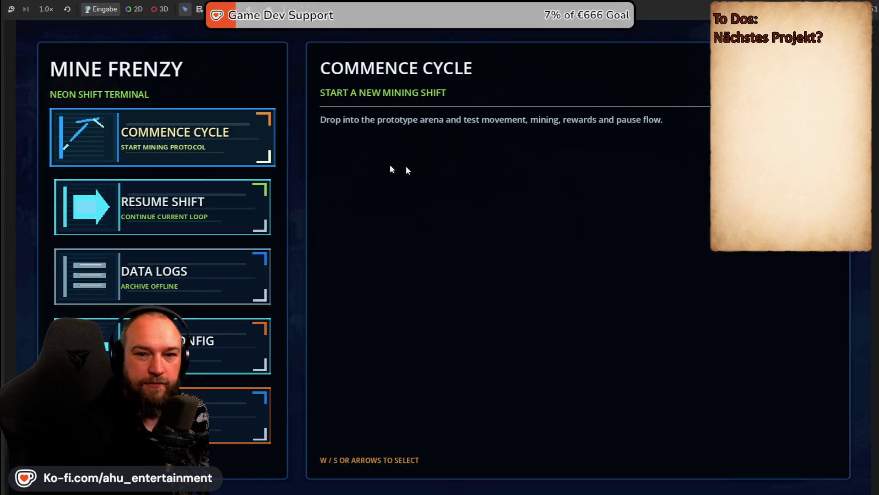
{"action": "left_click", "coordinate": [98, 151]}
{"action": "left_click", "coordinate": [512, 191]}
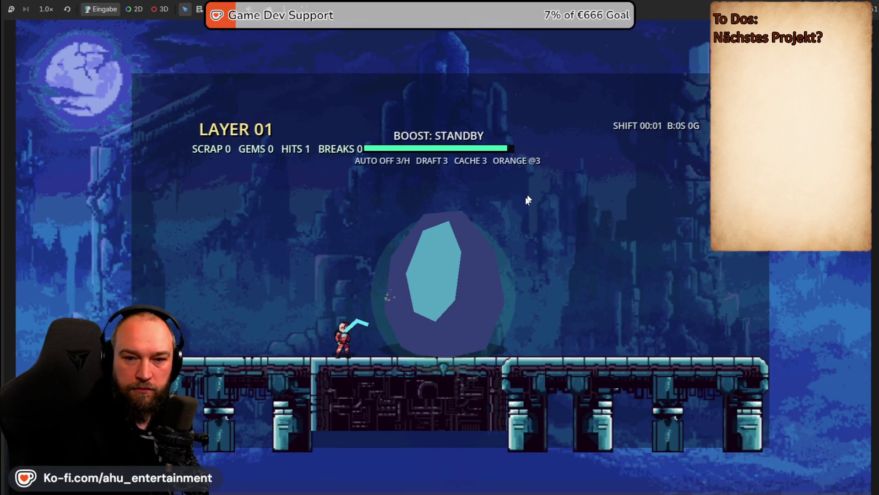
{"action": "key", "text": "F8"}
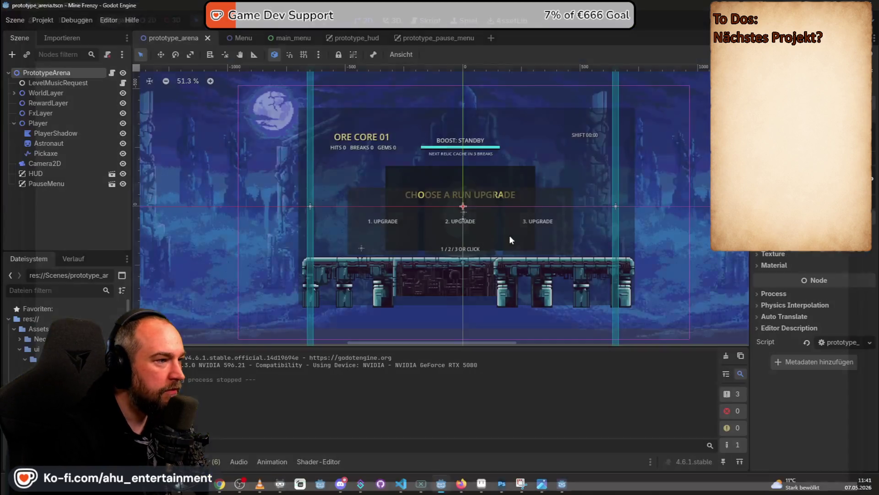
{"action": "key", "text": "F5"}
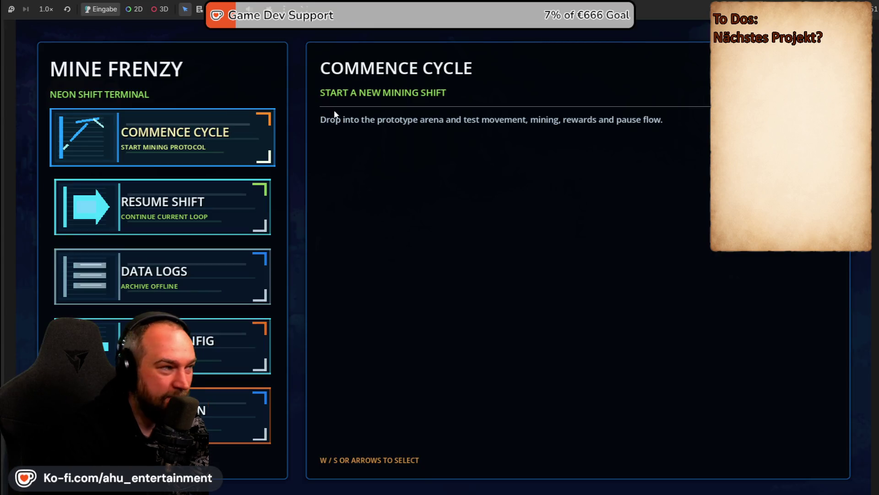
- Start a mining shift and strike the rock until it breaks to Layer 02
{"action": "left_click", "coordinate": [243, 119]}
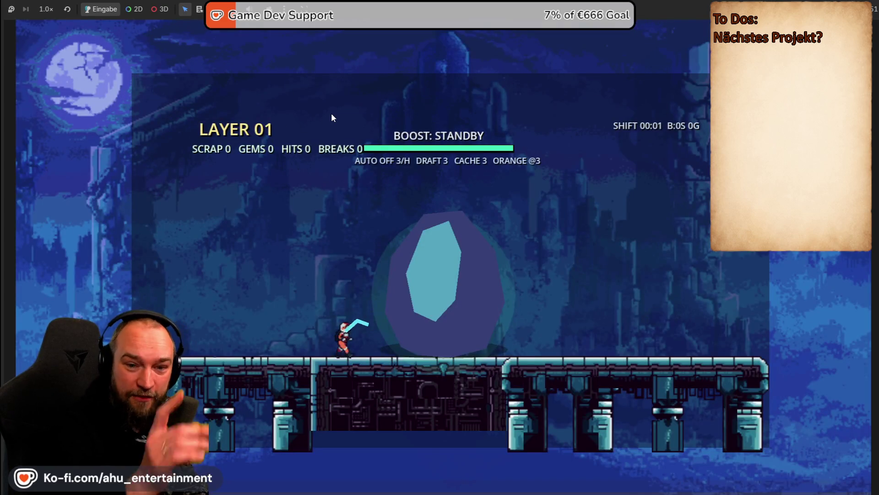
{"action": "key", "text": "d"}
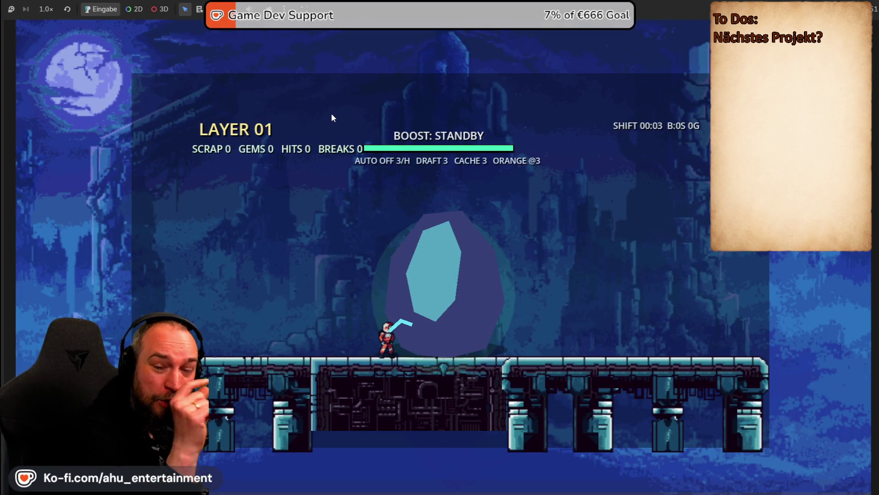
{"action": "key", "text": "d"}
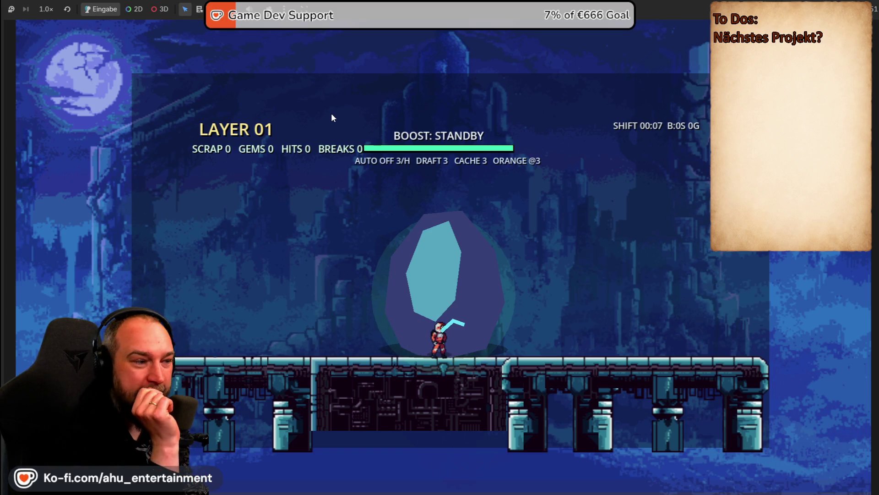
{"action": "key", "text": "d"}
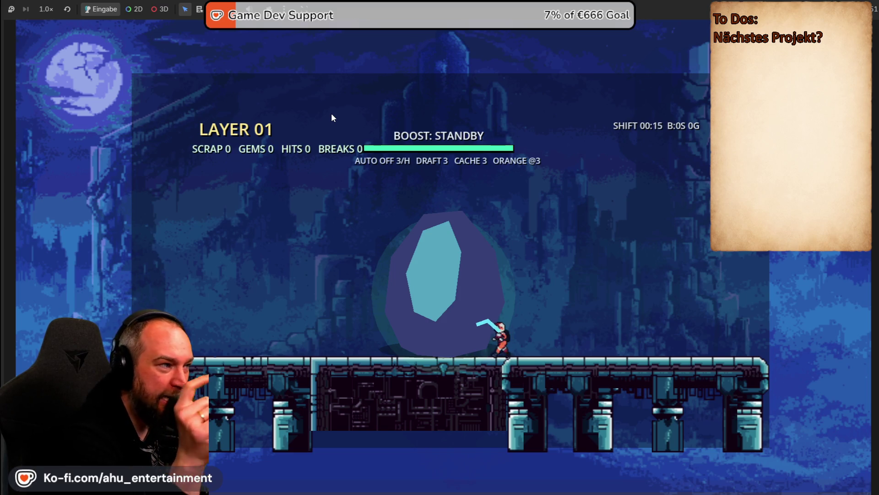
{"action": "key", "text": "a"}
{"action": "key", "text": "j"}
{"action": "key", "text": "a"}
{"action": "key", "text": "j"}
{"action": "key", "text": "j"}
{"action": "key", "text": "j"}
{"action": "key", "text": "j"}
{"action": "key", "text": "j"}
{"action": "key", "text": "d"}
{"action": "key", "text": "j"}
{"action": "key", "text": "j"}
{"action": "key", "text": "j"}
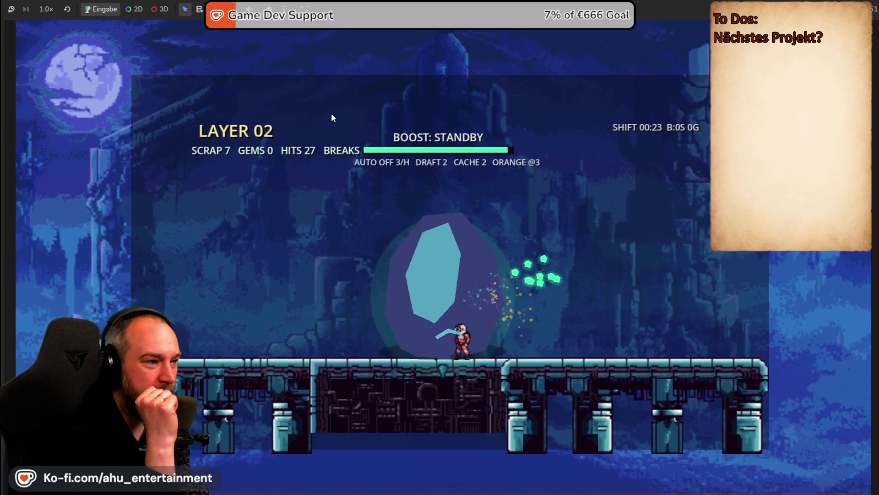
- Quit from the pause menu, relaunch, then close the game window
{"action": "key", "text": "Escape"}
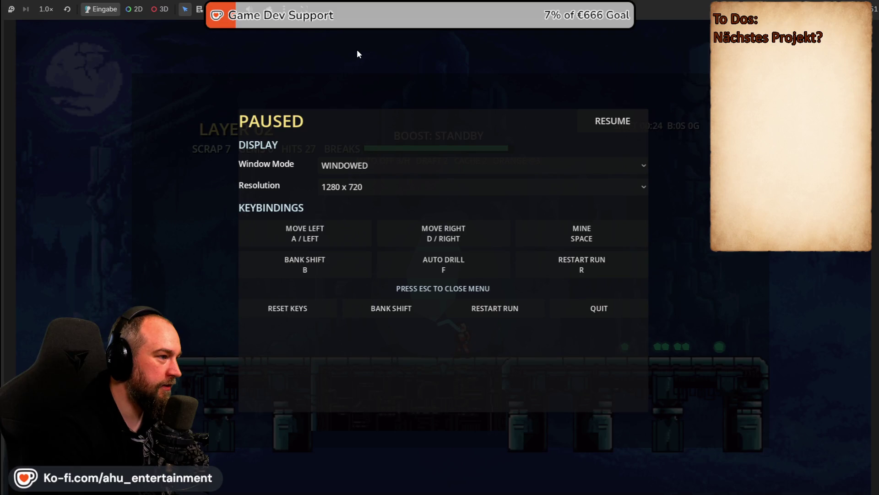
{"action": "left_click", "coordinate": [582, 305]}
{"action": "key", "text": "F5"}
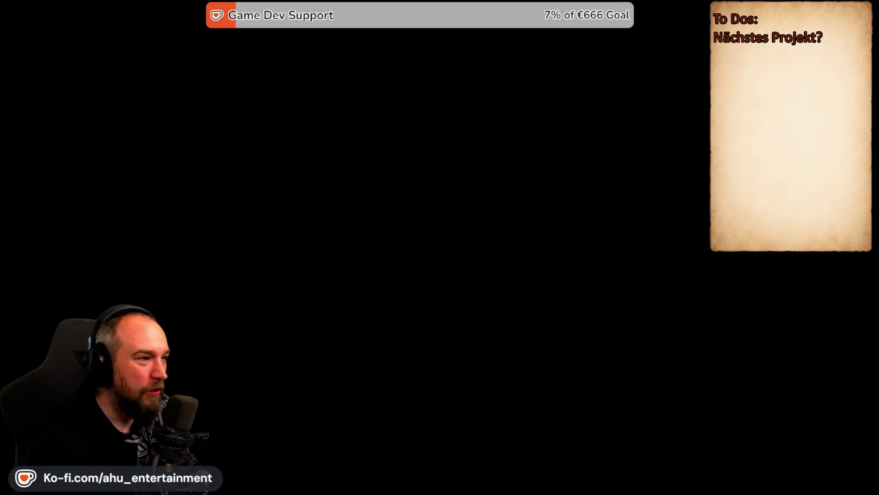
{"action": "key", "text": "alt+F4"}
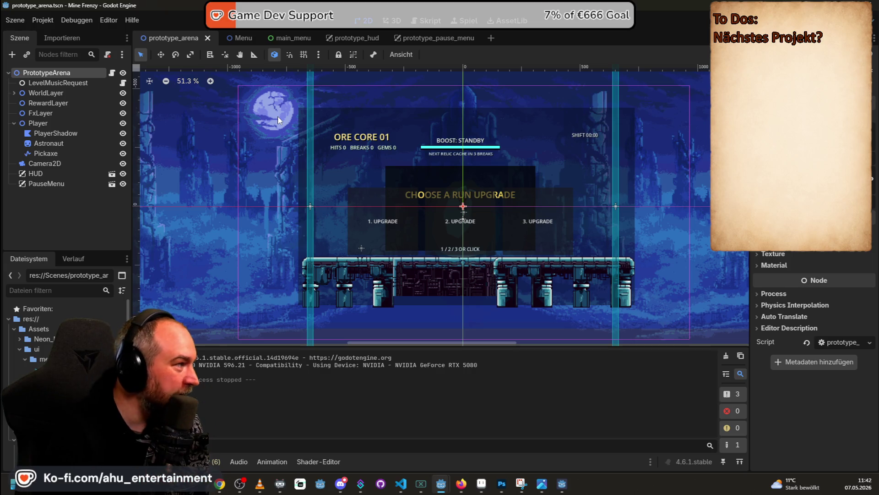
- Open the main_menu.tscn scene and its main_menu.gd script
{"action": "scroll", "coordinate": [67, 321], "scroll_direction": "down", "scroll_amount": 5}
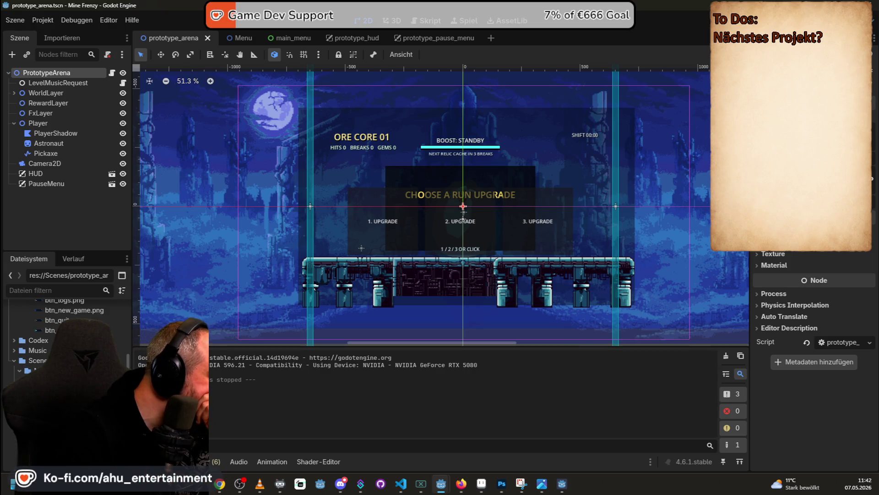
{"action": "double_click", "coordinate": [68, 389]}
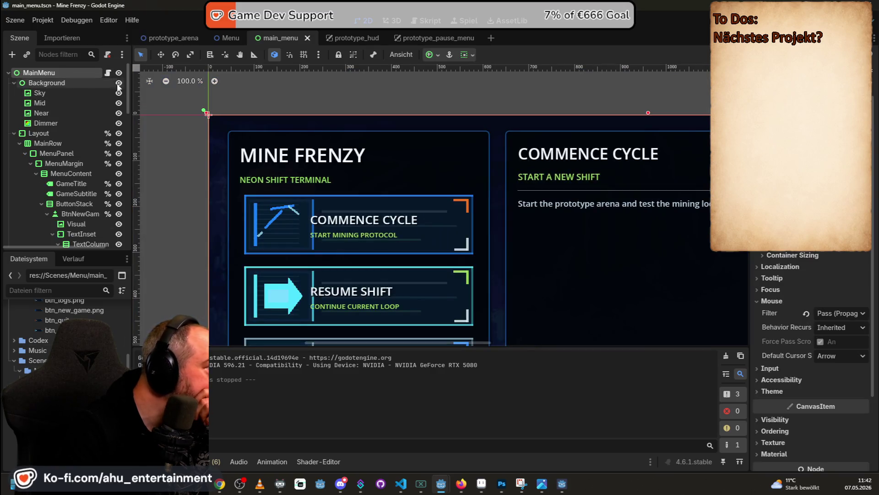
{"action": "left_click", "coordinate": [108, 72]}
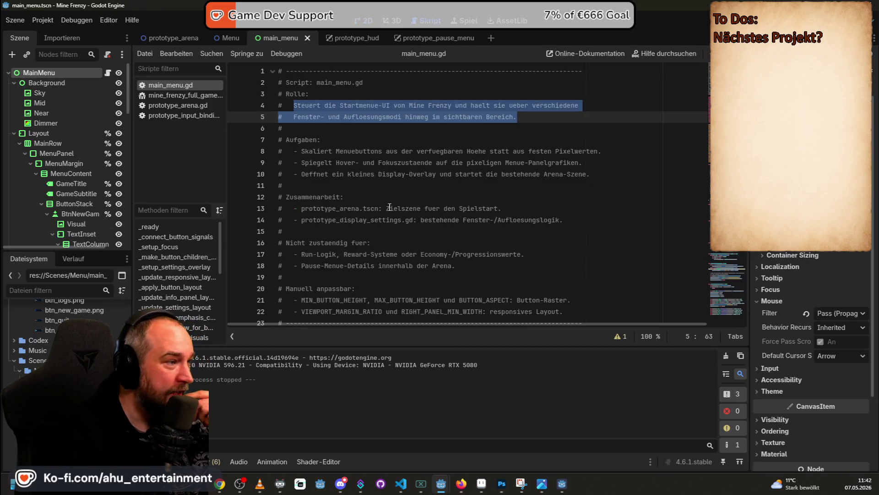
- Read through main_menu.gd, then return to the menu's 2D layout
{"action": "scroll", "coordinate": [519, 228], "scroll_direction": "down", "scroll_amount": 2}
{"action": "scroll", "coordinate": [519, 228], "scroll_direction": "down", "scroll_amount": 7}
{"action": "scroll", "coordinate": [519, 226], "scroll_direction": "down", "scroll_amount": 9}
{"action": "scroll", "coordinate": [520, 224], "scroll_direction": "up", "scroll_amount": 2}
{"action": "scroll", "coordinate": [520, 223], "scroll_direction": "down", "scroll_amount": 3}
{"action": "scroll", "coordinate": [521, 221], "scroll_direction": "down", "scroll_amount": 5}
{"action": "scroll", "coordinate": [523, 217], "scroll_direction": "down", "scroll_amount": 4}
{"action": "scroll", "coordinate": [523, 214], "scroll_direction": "down", "scroll_amount": 1}
{"action": "scroll", "coordinate": [523, 214], "scroll_direction": "down", "scroll_amount": 5}
{"action": "scroll", "coordinate": [523, 214], "scroll_direction": "down", "scroll_amount": 3}
{"action": "scroll", "coordinate": [523, 214], "scroll_direction": "down", "scroll_amount": 3}
{"action": "scroll", "coordinate": [523, 214], "scroll_direction": "down", "scroll_amount": 3}
{"action": "scroll", "coordinate": [523, 214], "scroll_direction": "down", "scroll_amount": 3}
{"action": "scroll", "coordinate": [523, 214], "scroll_direction": "down", "scroll_amount": 7}
{"action": "scroll", "coordinate": [523, 214], "scroll_direction": "down", "scroll_amount": 1}
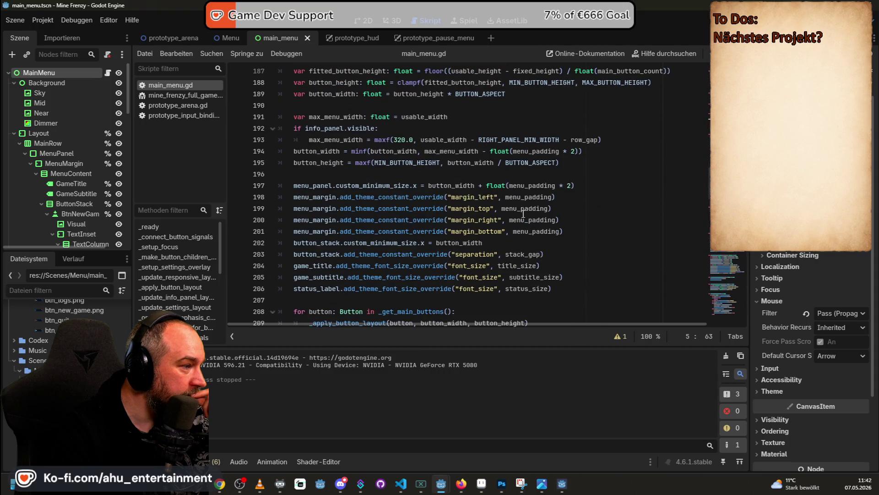
{"action": "scroll", "coordinate": [523, 214], "scroll_direction": "down", "scroll_amount": 3}
{"action": "scroll", "coordinate": [523, 213], "scroll_direction": "down", "scroll_amount": 5}
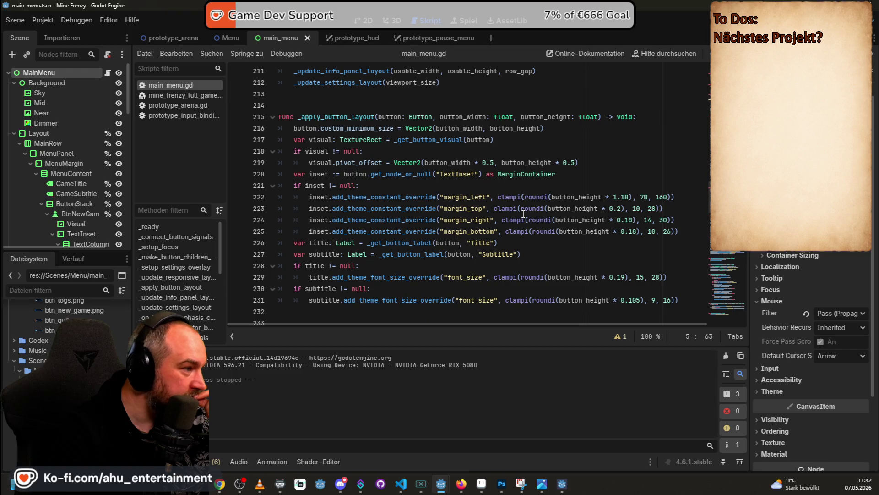
{"action": "scroll", "coordinate": [523, 214], "scroll_direction": "down", "scroll_amount": 3}
{"action": "scroll", "coordinate": [535, 227], "scroll_direction": "down", "scroll_amount": 4}
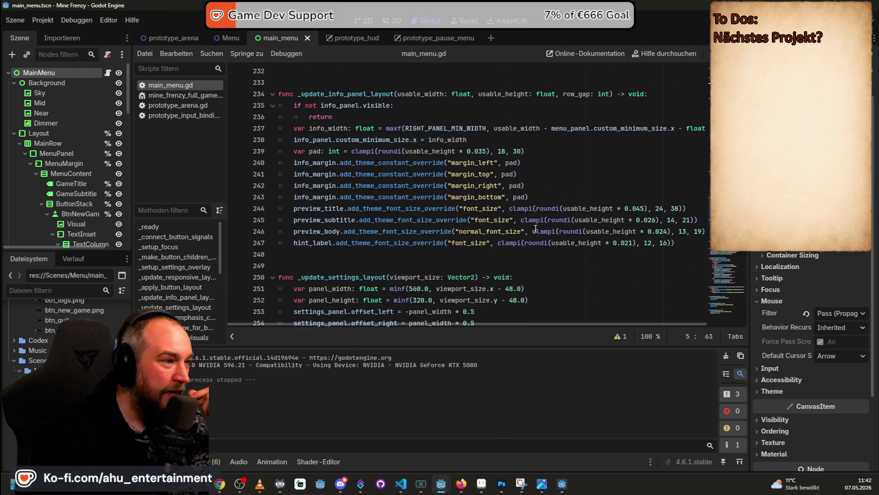
{"action": "mouse_move", "coordinate": [536, 228]}
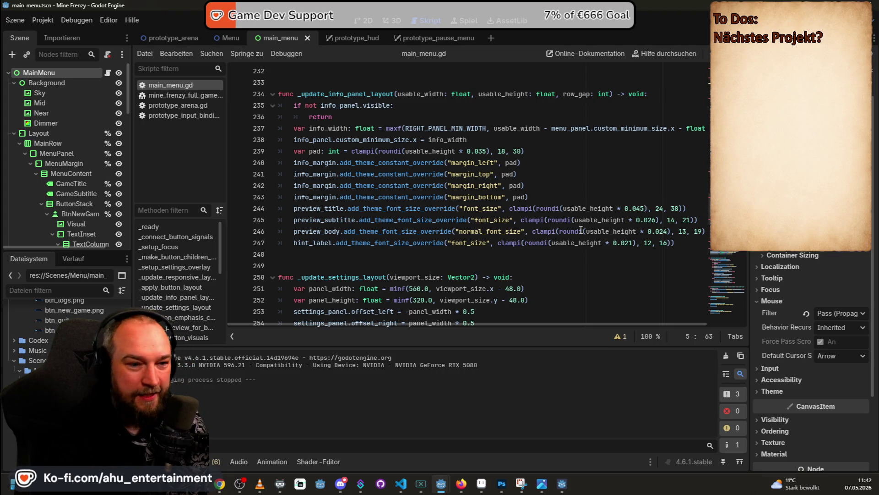
{"action": "mouse_move", "coordinate": [580, 221]}
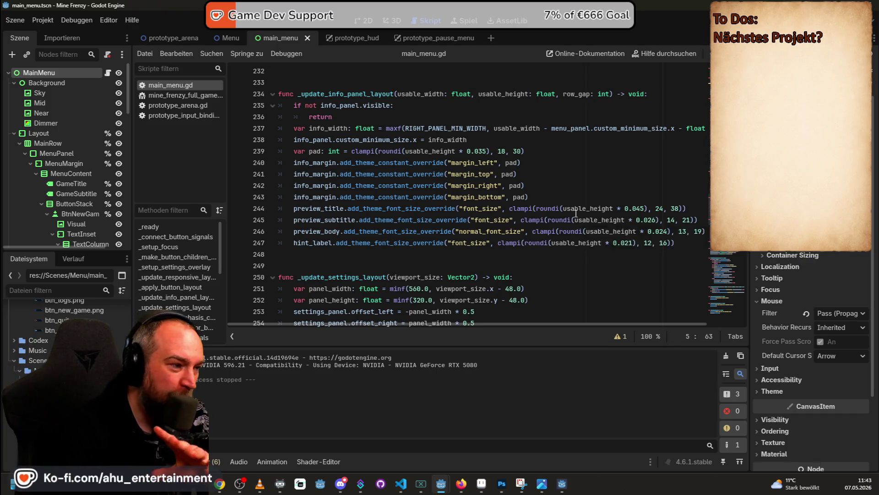
{"action": "scroll", "coordinate": [573, 206], "scroll_direction": "down", "scroll_amount": 5}
{"action": "scroll", "coordinate": [573, 206], "scroll_direction": "up", "scroll_amount": 1}
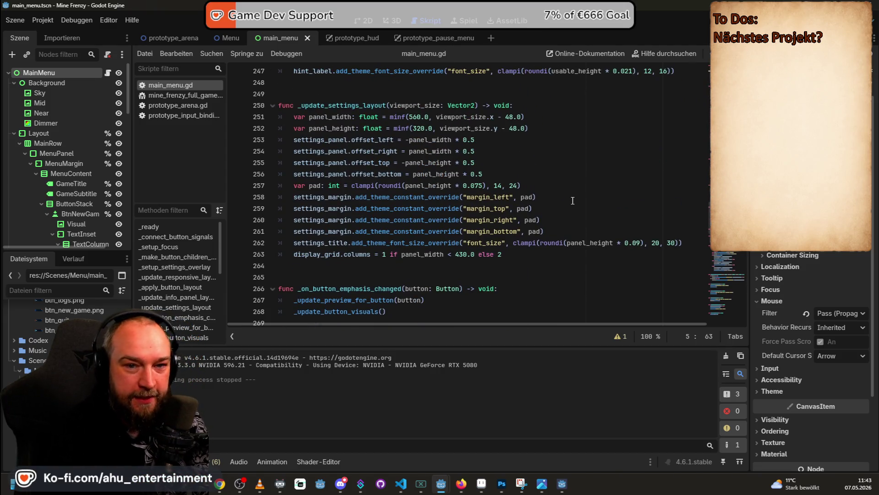
{"action": "scroll", "coordinate": [586, 196], "scroll_direction": "down", "scroll_amount": 2}
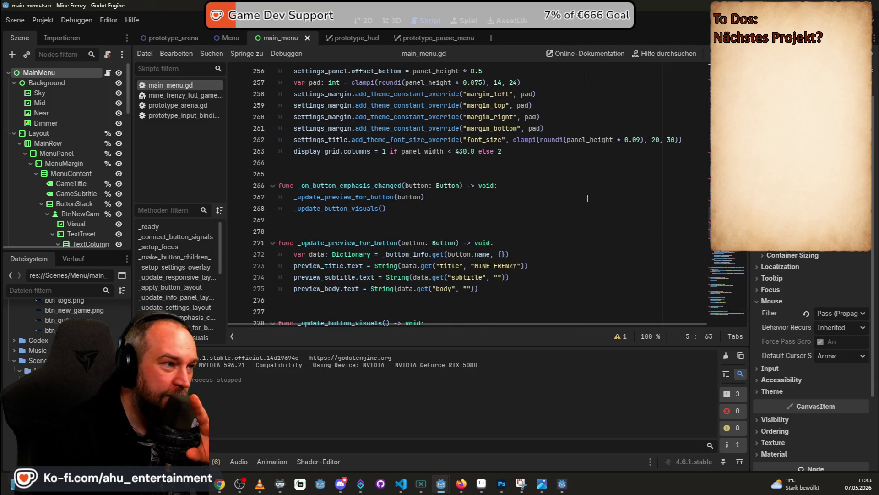
{"action": "scroll", "coordinate": [587, 196], "scroll_direction": "up", "scroll_amount": 1}
{"action": "mouse_move", "coordinate": [595, 207]}
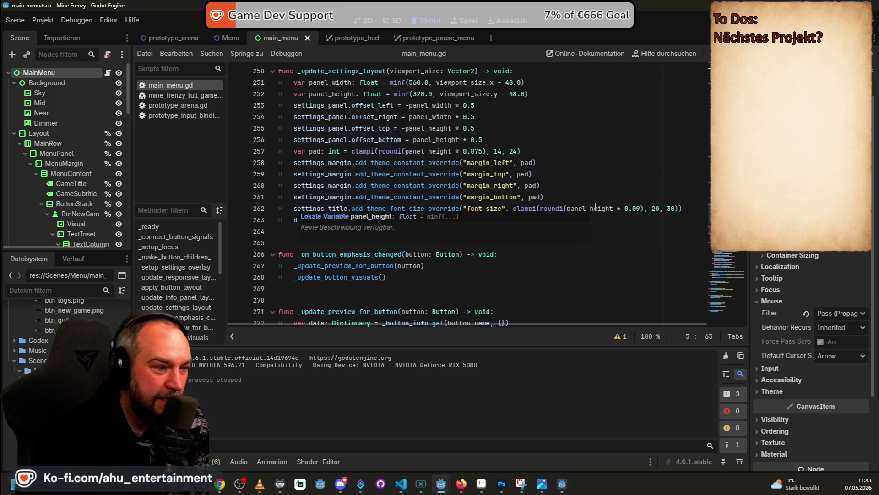
{"action": "scroll", "coordinate": [598, 197], "scroll_direction": "down", "scroll_amount": 7}
{"action": "scroll", "coordinate": [604, 183], "scroll_direction": "down", "scroll_amount": 8}
{"action": "scroll", "coordinate": [613, 165], "scroll_direction": "down", "scroll_amount": 9}
{"action": "scroll", "coordinate": [617, 160], "scroll_direction": "down", "scroll_amount": 9}
{"action": "scroll", "coordinate": [619, 161], "scroll_direction": "down", "scroll_amount": 9}
{"action": "scroll", "coordinate": [622, 161], "scroll_direction": "down", "scroll_amount": 2}
{"action": "scroll", "coordinate": [623, 163], "scroll_direction": "down", "scroll_amount": 3}
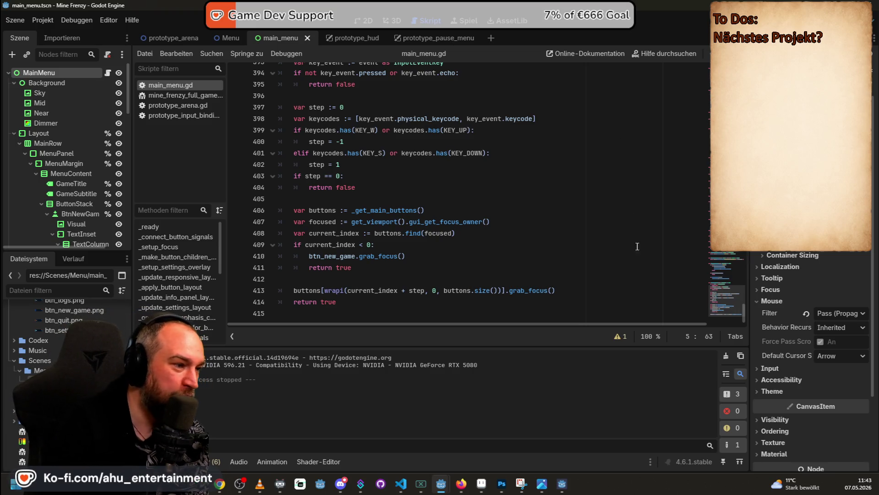
{"action": "left_click_drag", "start_coordinate": [743, 304], "coordinate": [742, 69]}
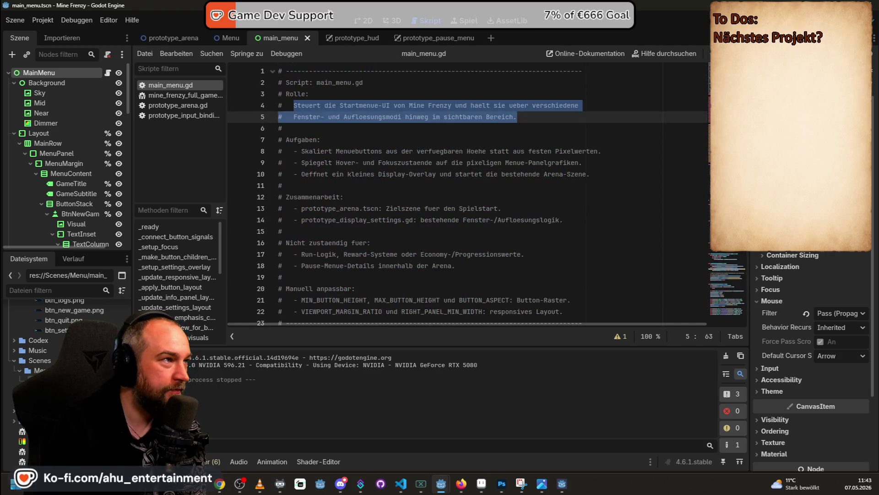
{"action": "left_click", "coordinate": [364, 20]}
{"action": "scroll", "coordinate": [374, 183], "scroll_direction": "down", "scroll_amount": 4}
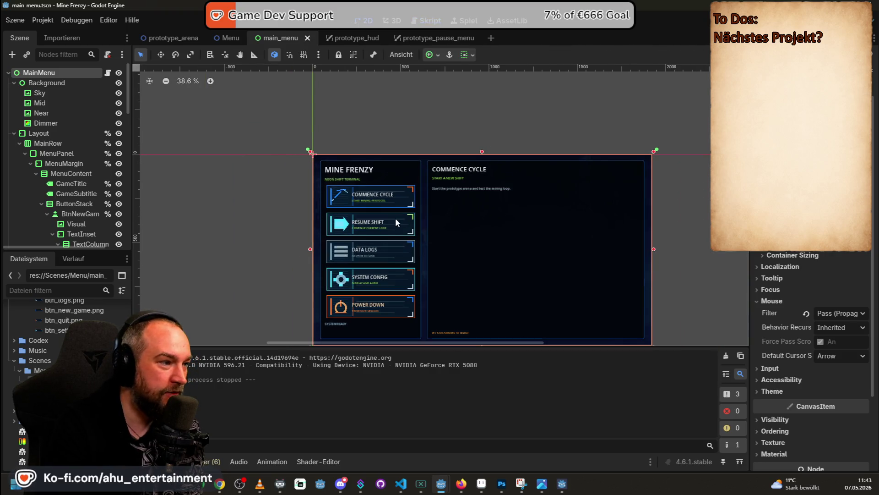
- Select the Commence Cycle button and launch a quick test run of the game
{"action": "left_click", "coordinate": [394, 206]}
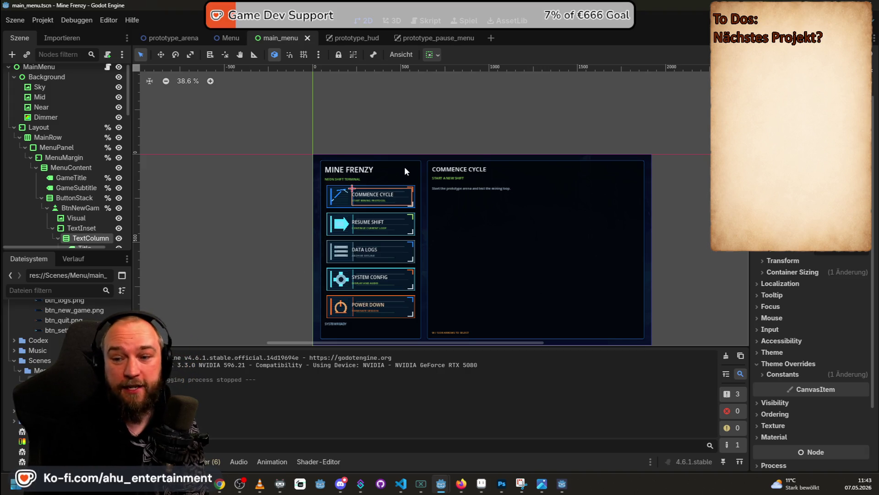
{"action": "key", "text": "F5"}
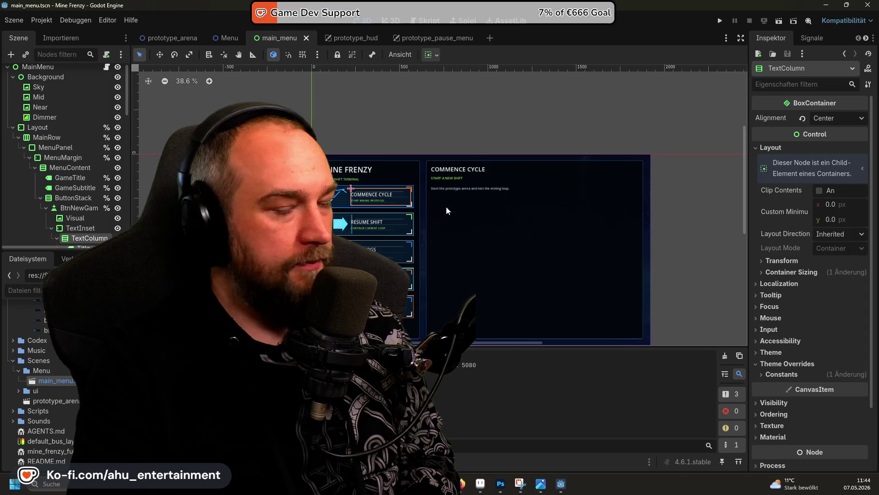
{"action": "scroll", "coordinate": [576, 219], "scroll_direction": "down", "scroll_amount": 2}
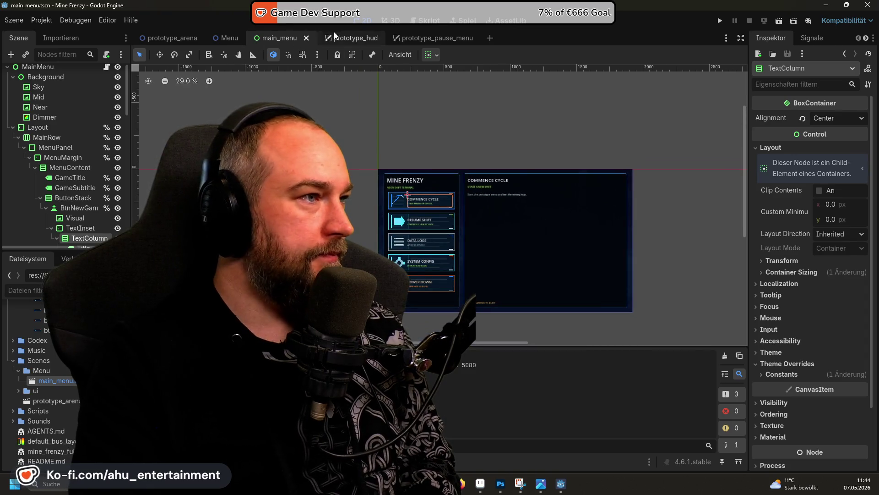
- Switch through the pause menu, HUD and prototype_arena scenes, then run the game again
{"action": "left_click", "coordinate": [425, 38]}
{"action": "left_click", "coordinate": [352, 38]}
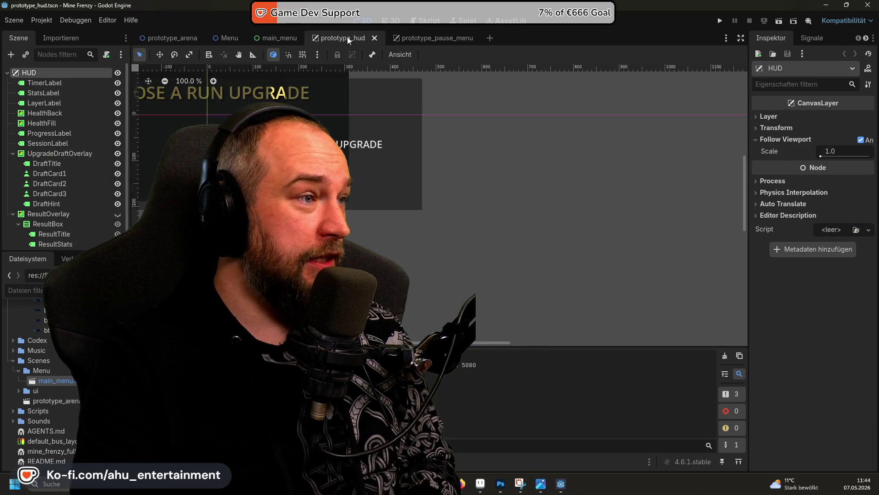
{"action": "left_click", "coordinate": [188, 39]}
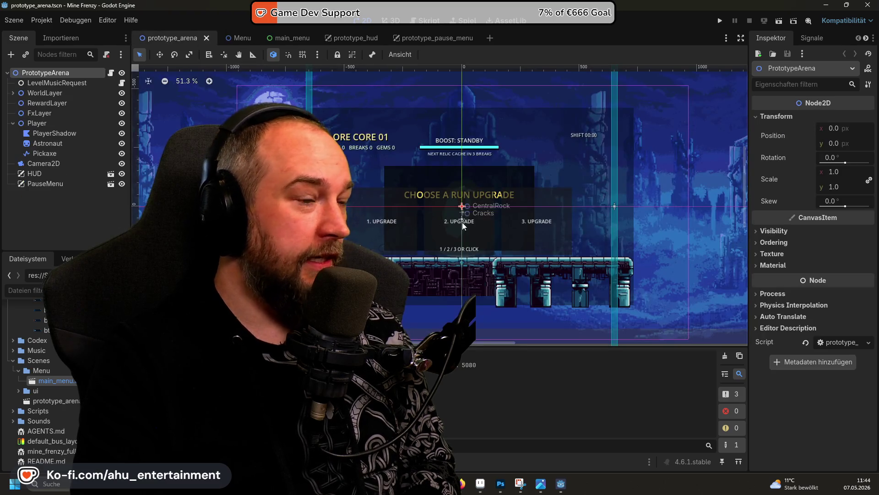
{"action": "key", "text": "F5"}
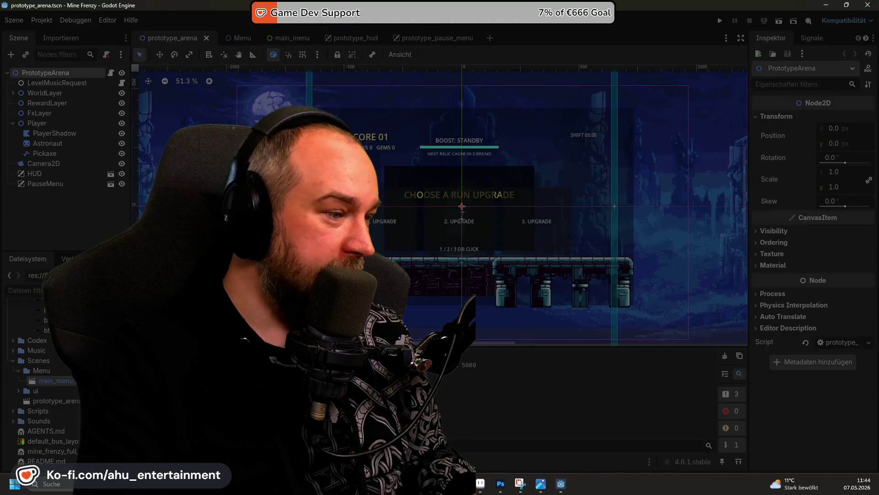
{"action": "key", "text": "alt+Tab"}
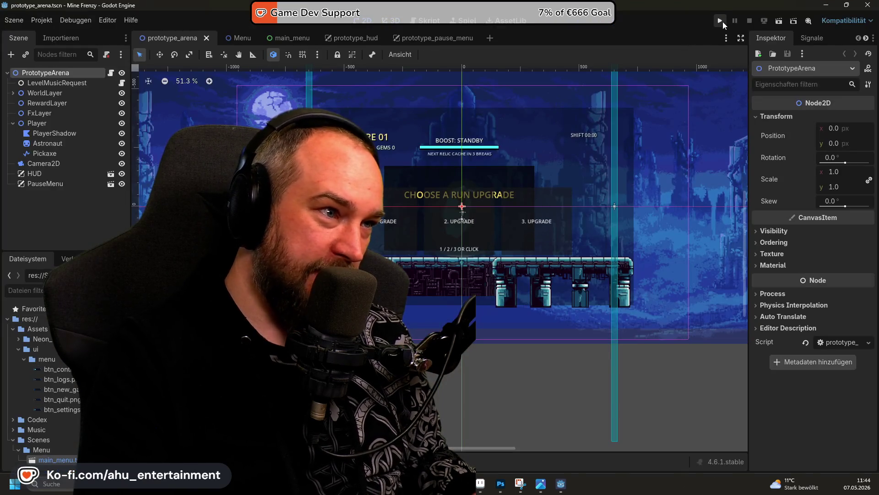
{"action": "left_click", "coordinate": [722, 21]}
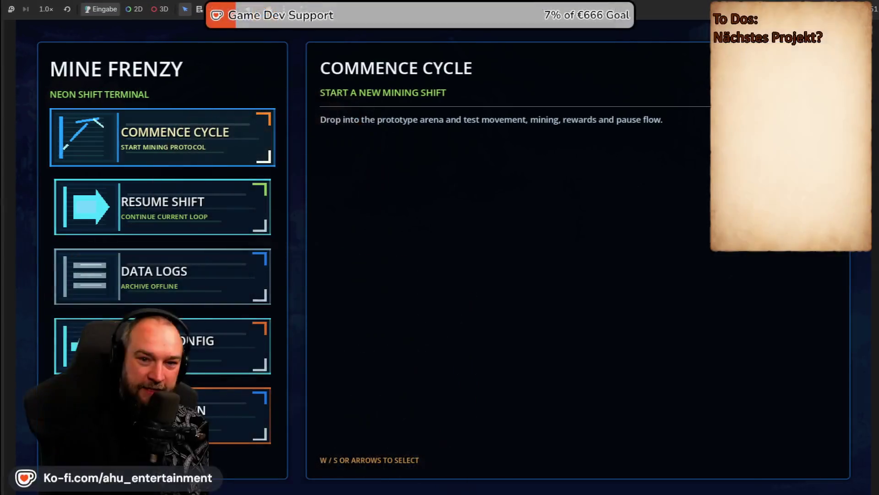
- Start a mining shift, break the first rock and collect the green gem
{"action": "left_click", "coordinate": [234, 142]}
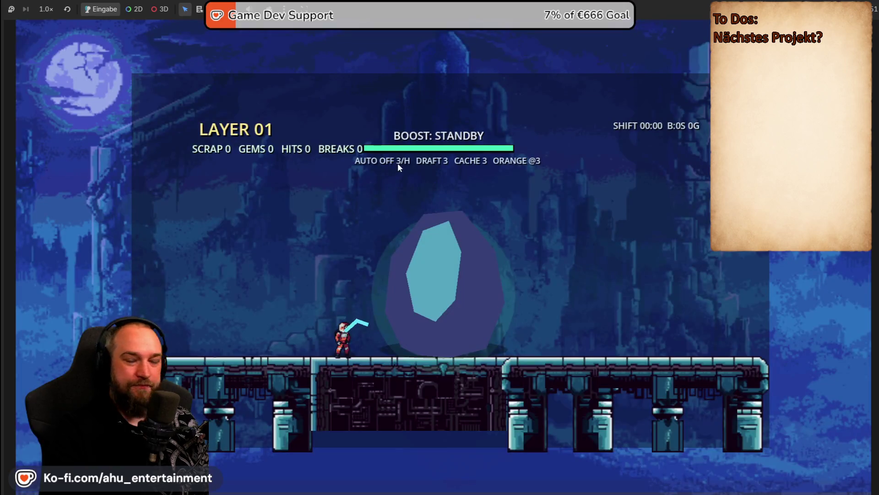
{"action": "key", "text": "Left"}
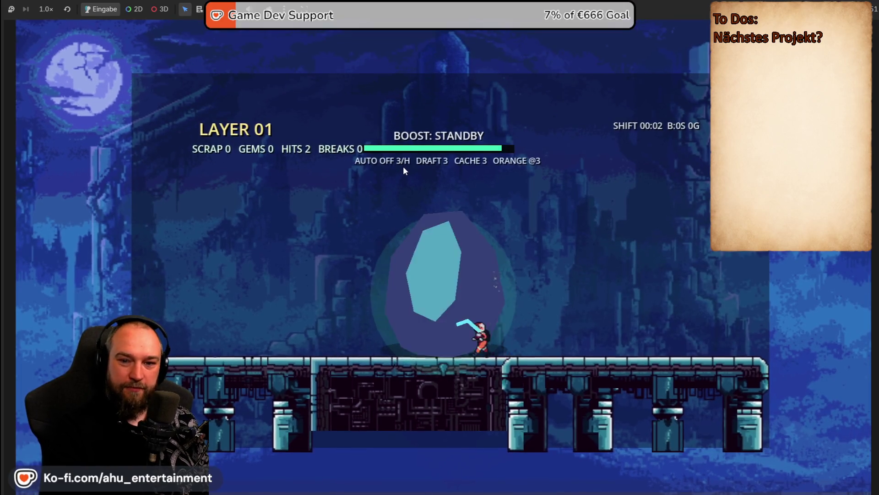
{"action": "key", "text": "space"}
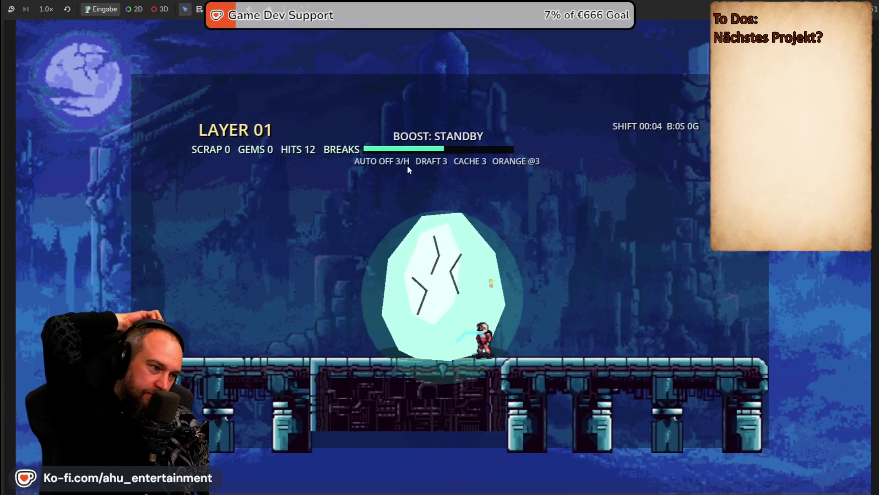
{"action": "key", "text": "space"}
{"action": "key", "text": "space"}
{"action": "key", "text": "space"}
{"action": "key", "text": "space"}
{"action": "key", "text": "space"}
{"action": "key", "text": "space"}
{"action": "key", "text": "space"}
{"action": "key", "text": "space"}
{"action": "key", "text": "space"}
{"action": "key", "text": "space"}
{"action": "key", "text": "space"}
{"action": "key", "text": "Right"}
{"action": "key", "text": "space"}
{"action": "key", "text": "space"}
{"action": "key", "text": "Right"}
{"action": "key", "text": "Left"}
{"action": "key", "text": "space"}
{"action": "key", "text": "space"}
{"action": "key", "text": "space"}
{"action": "key", "text": "Left"}
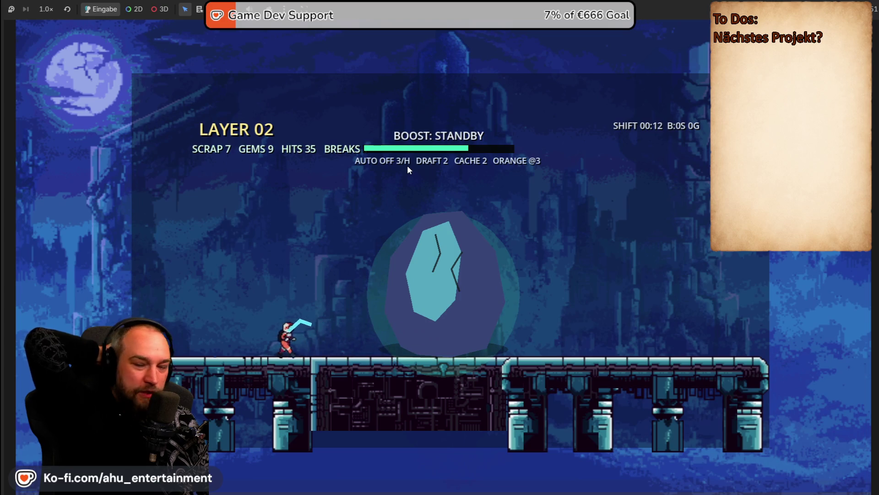
- Keep hitting rocks until the shift reaches Layer 04
{"action": "key", "text": "space"}
{"action": "key", "text": "space"}
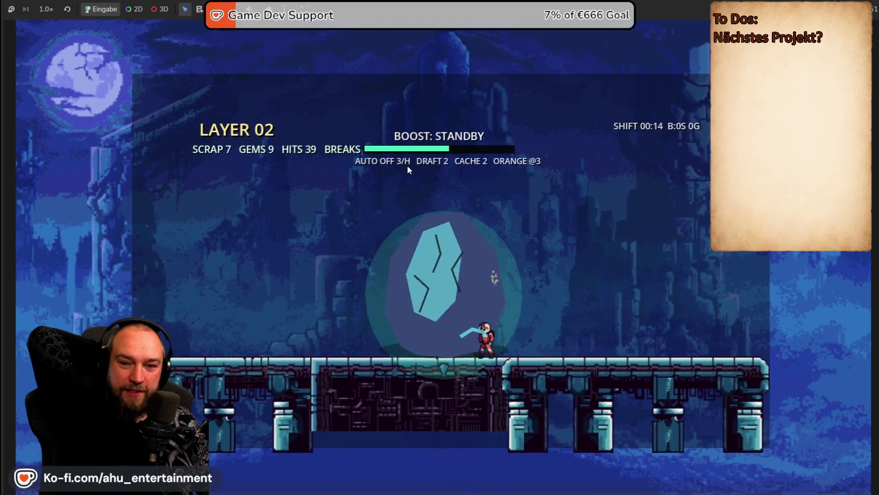
{"action": "key", "text": "space"}
{"action": "key", "text": "space"}
{"action": "key", "text": "space"}
{"action": "key", "text": "space"}
{"action": "key", "text": "space"}
{"action": "key", "text": "space"}
{"action": "key", "text": "space"}
{"action": "key", "text": "space"}
{"action": "key", "text": "space"}
{"action": "key", "text": "Right"}
{"action": "key", "text": "Right"}
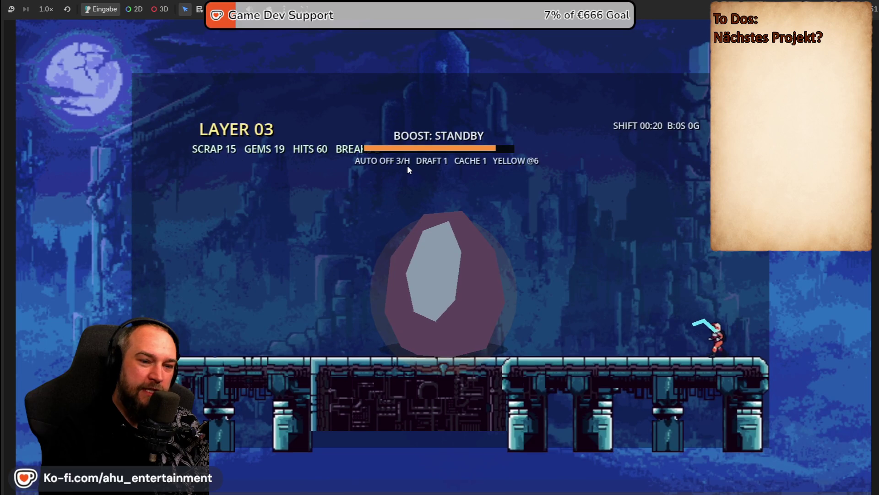
{"action": "key", "text": "Left"}
{"action": "key", "text": "space"}
{"action": "key", "text": "space"}
{"action": "key", "text": "space"}
{"action": "key", "text": "Left"}
{"action": "key", "text": "space"}
{"action": "key", "text": "space"}
{"action": "key", "text": "space"}
{"action": "key", "text": "space"}
{"action": "key", "text": "space"}
{"action": "key", "text": "space"}
{"action": "key", "text": "space"}
{"action": "key", "text": "space"}
{"action": "key", "text": "space"}
{"action": "key", "text": "space"}
{"action": "key", "text": "space"}
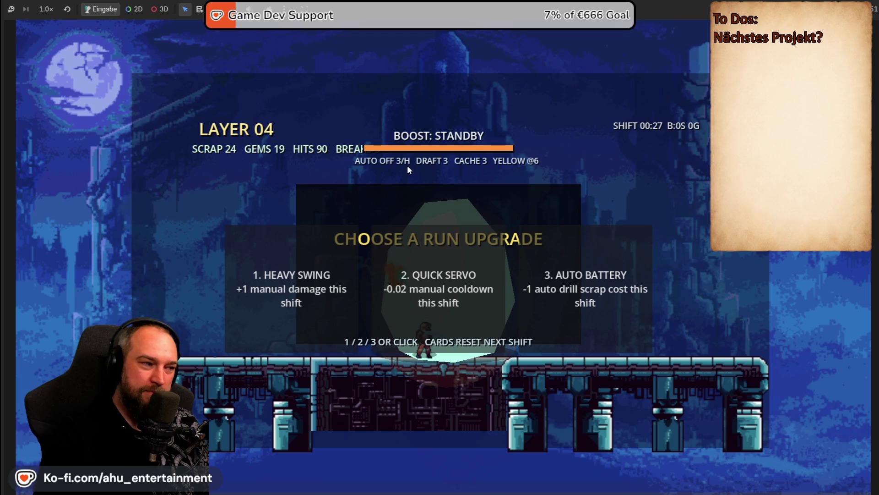
- Take Heavy Swing, mine down to Layer 06 and pick Gem Lens
{"action": "left_click", "coordinate": [313, 274]}
{"action": "key", "text": "space"}
{"action": "key", "text": "space"}
{"action": "key", "text": "space"}
{"action": "key", "text": "space"}
{"action": "key", "text": "Left"}
{"action": "key", "text": "Right"}
{"action": "key", "text": "space"}
{"action": "key", "text": "space"}
{"action": "key", "text": "space"}
{"action": "key", "text": "space"}
{"action": "key", "text": "space"}
{"action": "key", "text": "space"}
{"action": "key", "text": "space"}
{"action": "key", "text": "space"}
{"action": "key", "text": "space"}
{"action": "key", "text": "space"}
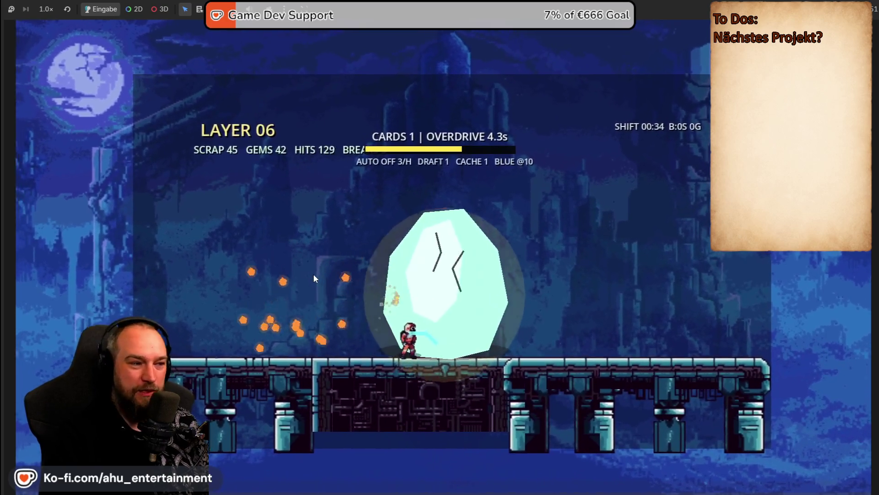
{"action": "key", "text": "space"}
{"action": "key", "text": "space"}
{"action": "key", "text": "space"}
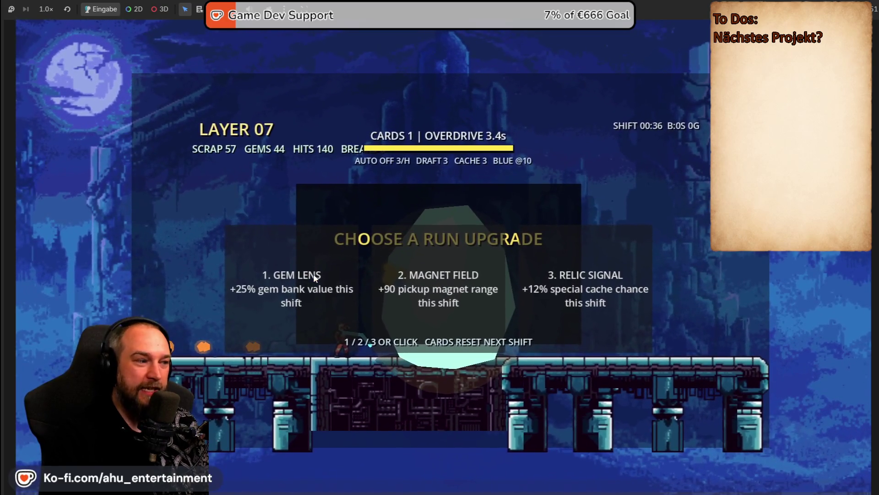
{"action": "left_click", "coordinate": [318, 277]}
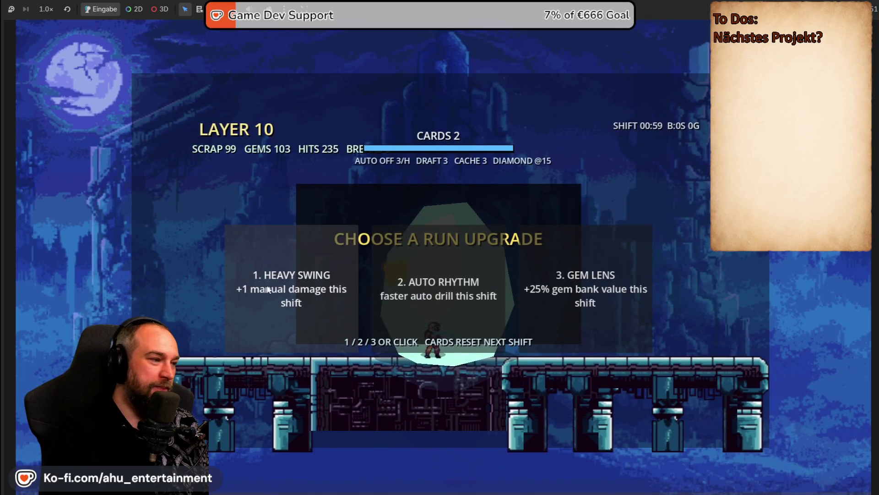
- Choose Heavy Swing, another upgrade and Scrap Pulse, then buy Core Power at the bank
{"action": "left_click", "coordinate": [288, 247]}
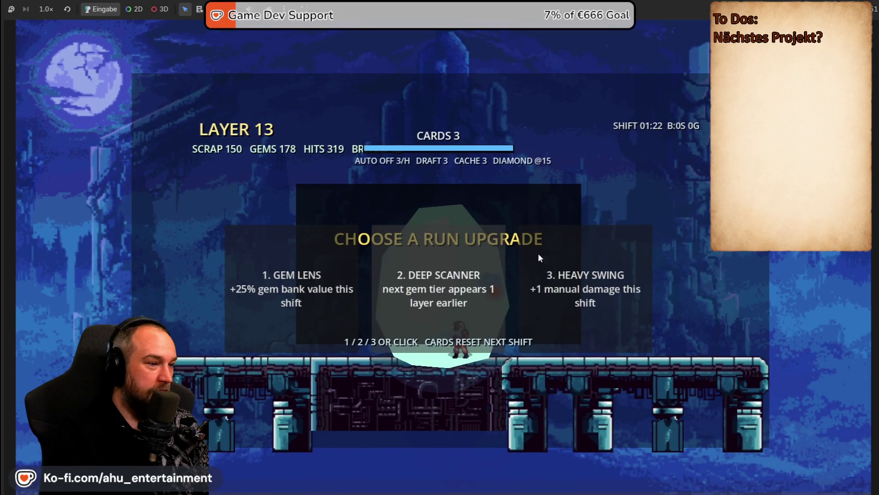
{"action": "left_click", "coordinate": [568, 259]}
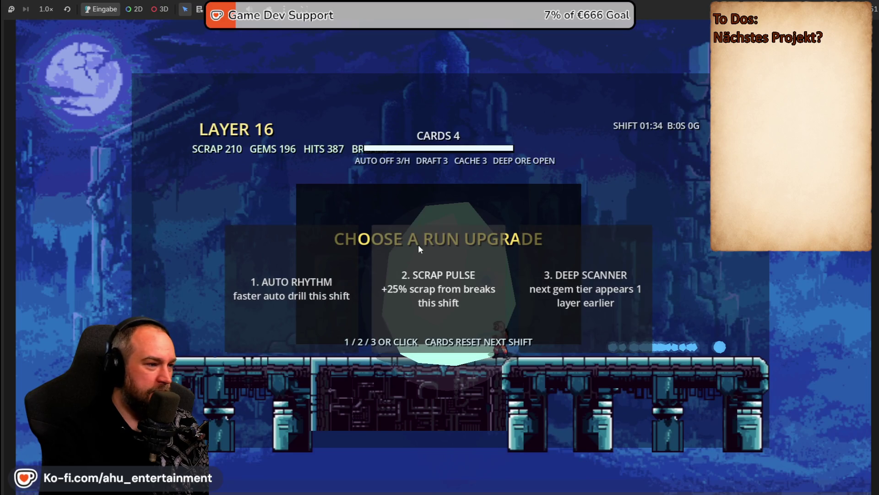
{"action": "left_click", "coordinate": [464, 264]}
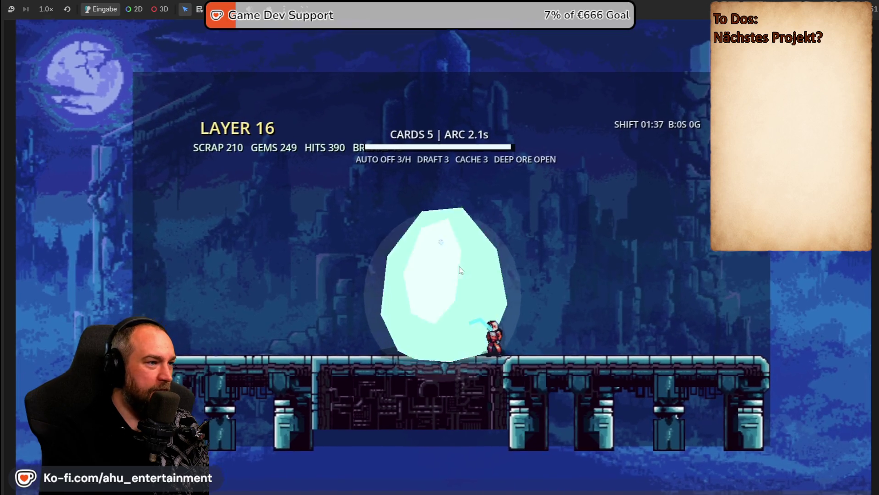
{"action": "key", "text": "1"}
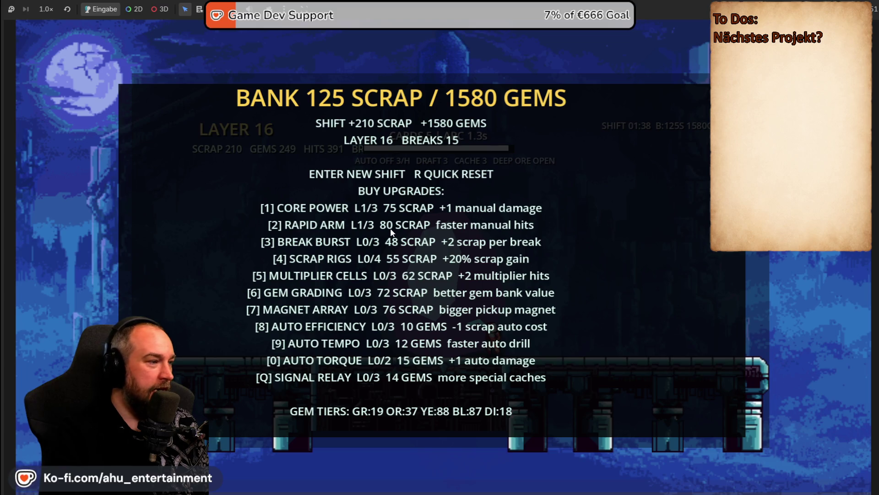
- Buy Break Burst and Multiplier Cells with keys 3 and 5, then start a new shift
{"action": "key", "text": "3"}
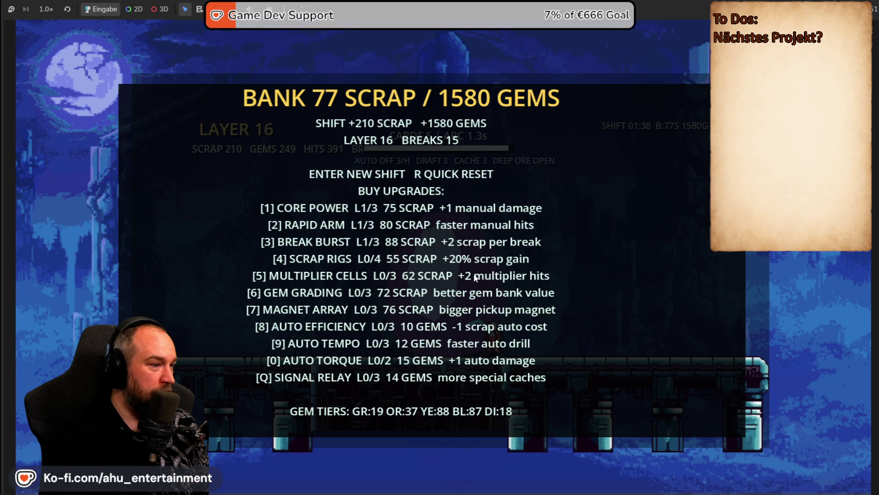
{"action": "key", "text": "5"}
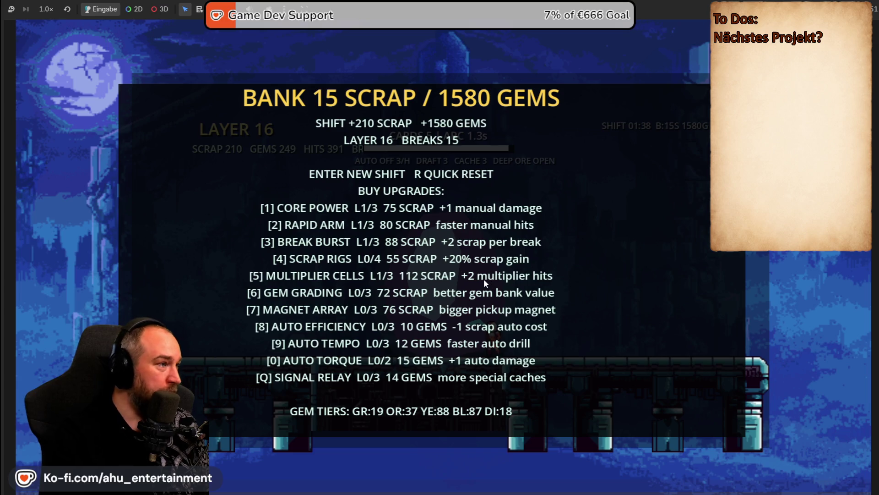
{"action": "key", "text": "Return"}
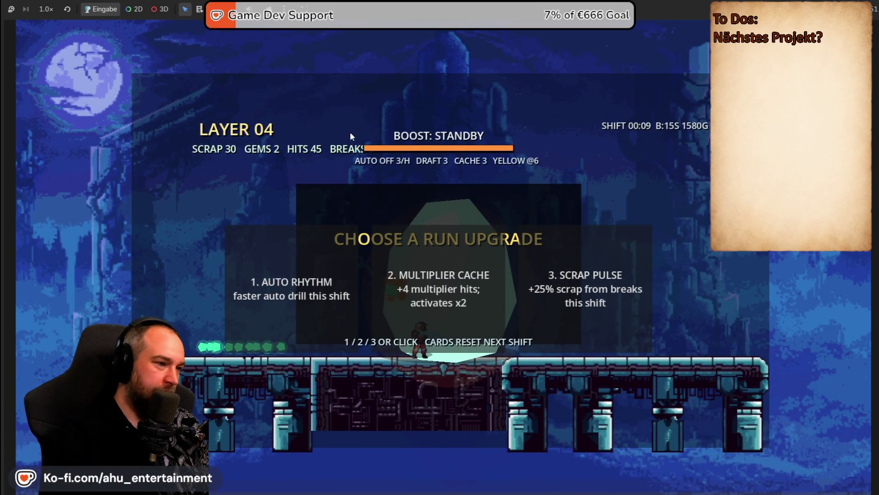
- Pick Scrap Pulse, Overdrive Core, then Scrap Pulse again as the shift descends
{"action": "left_click", "coordinate": [575, 257]}
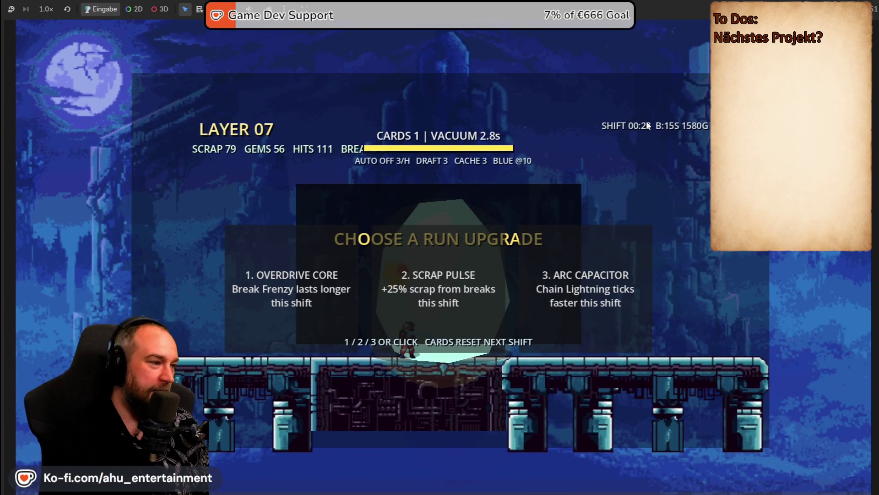
{"action": "left_click", "coordinate": [281, 296]}
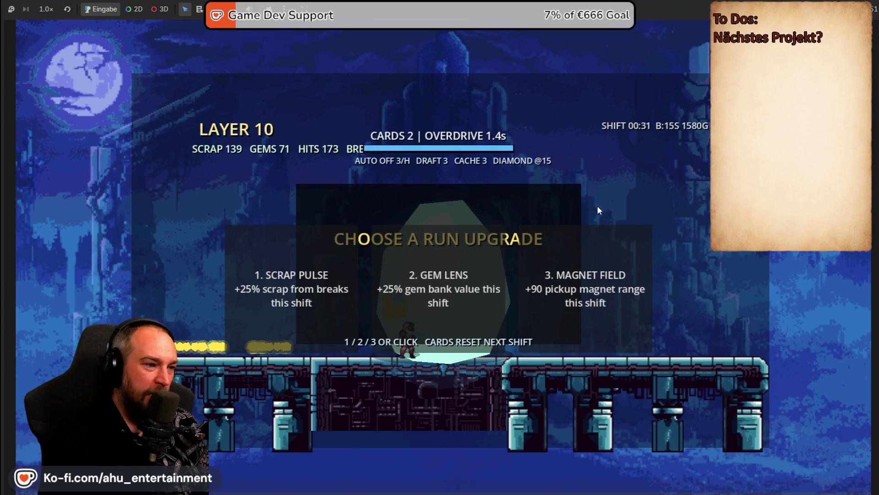
{"action": "left_click", "coordinate": [270, 270]}
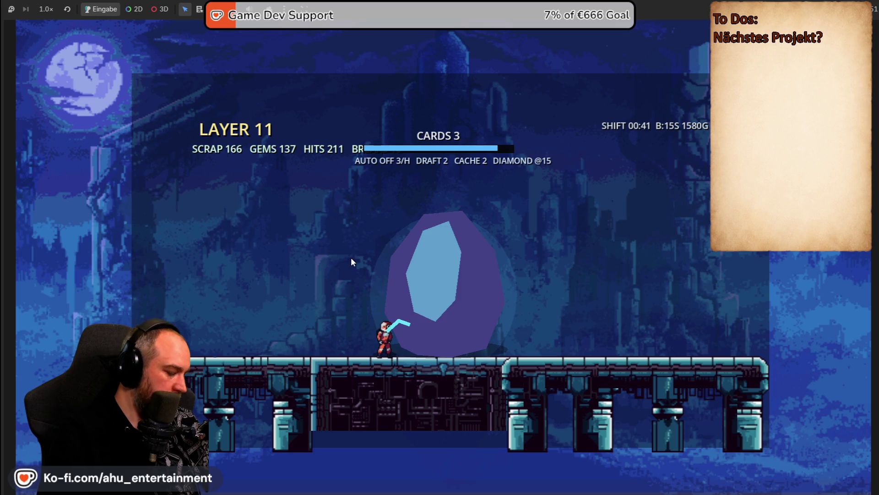
- End the shift to show the bank summary, then stop the prototype with F8
{"action": "key", "text": "b"}
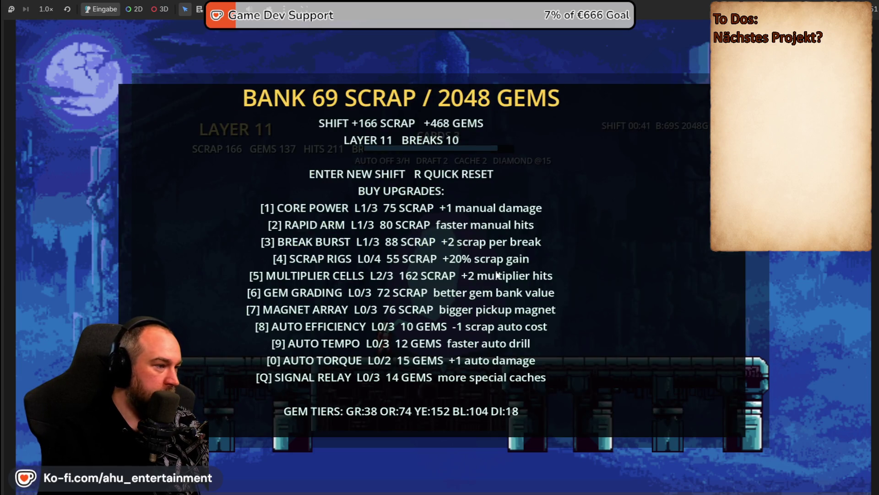
{"action": "key", "text": "F8"}
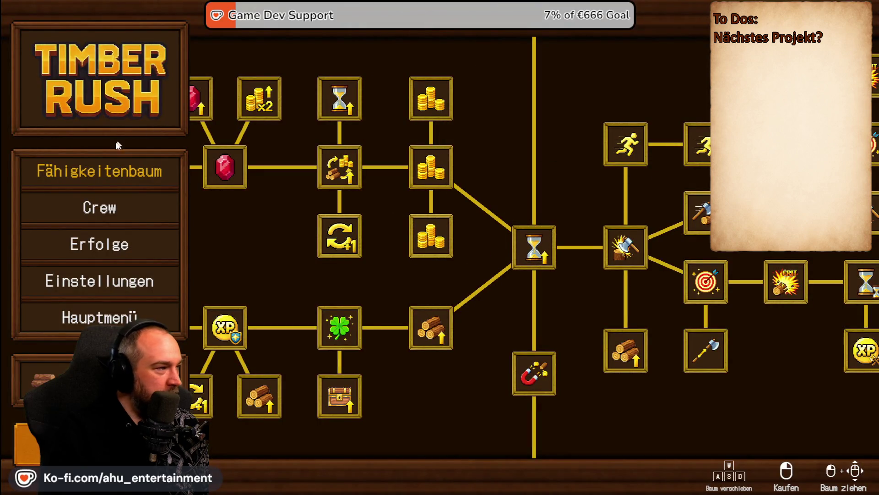
- Zoom out the skill tree, browse the Crew's Holzfäller and Äxte lists, then exit to level selection
{"action": "scroll", "coordinate": [527, 207], "scroll_direction": "down", "scroll_amount": 3}
{"action": "scroll", "coordinate": [527, 207], "scroll_direction": "down", "scroll_amount": 3}
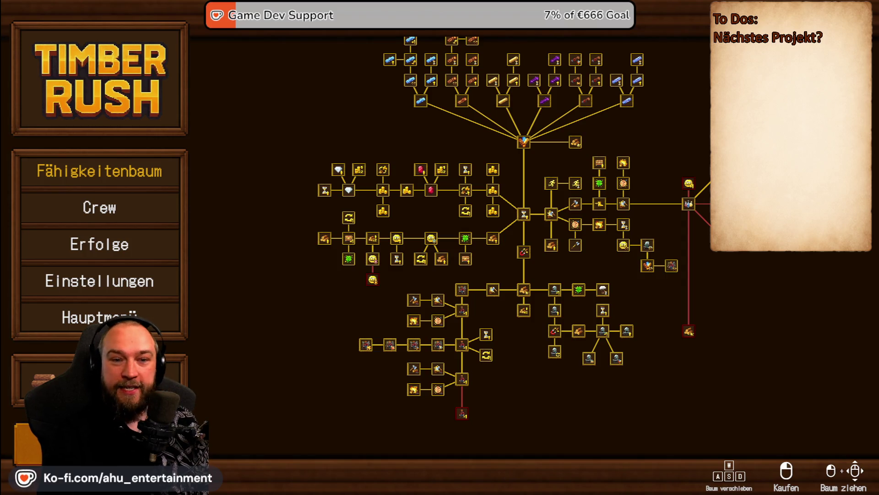
{"action": "left_click", "coordinate": [106, 209]}
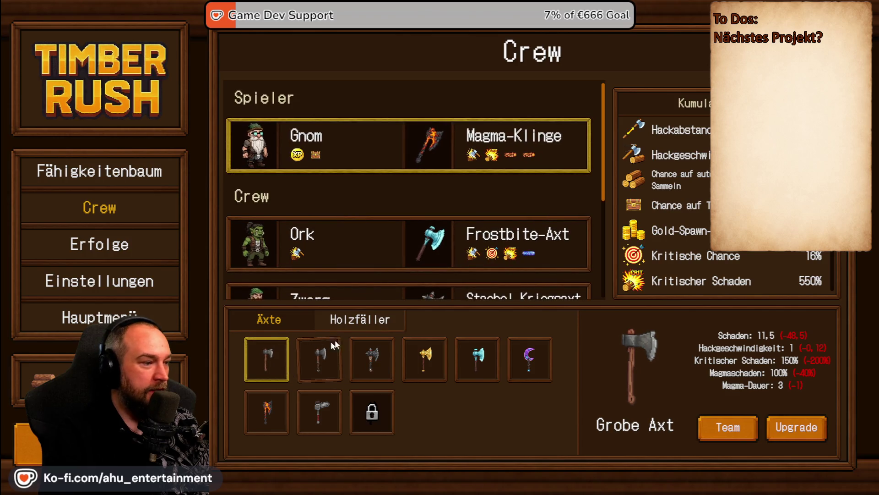
{"action": "left_click", "coordinate": [354, 322]}
{"action": "left_click", "coordinate": [295, 323]}
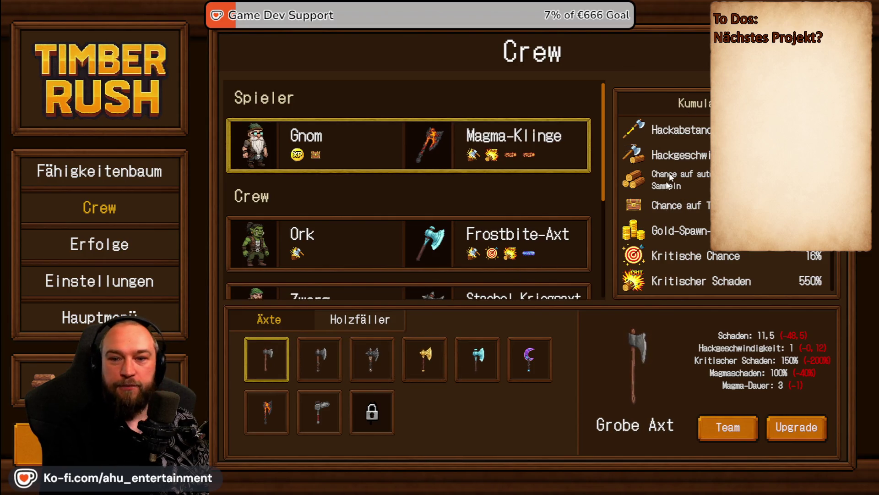
{"action": "scroll", "coordinate": [359, 225], "scroll_direction": "down", "scroll_amount": 2}
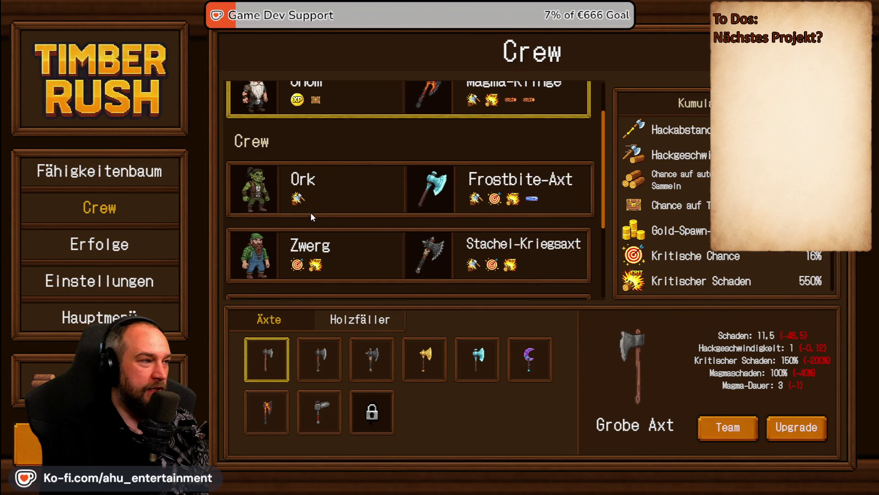
{"action": "key", "text": "Escape"}
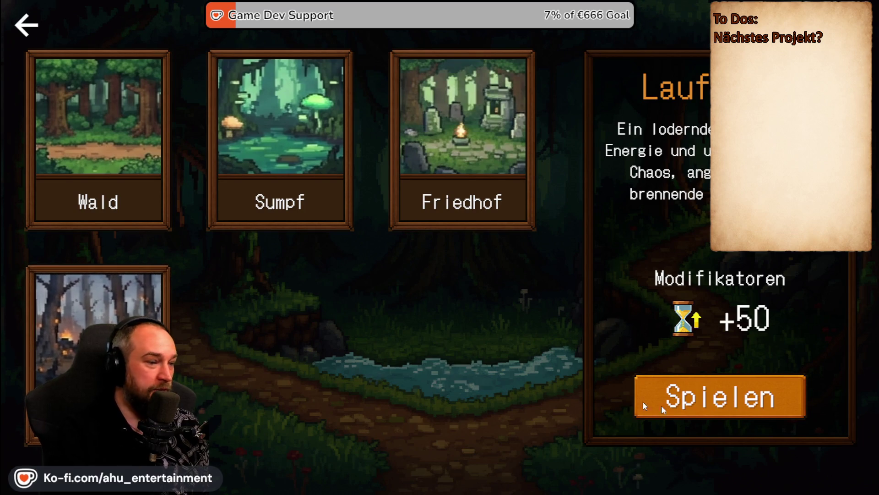
- Start a run, using free rerolls to take Midas-Glück and Erweiterte Reichweite
{"action": "left_click", "coordinate": [733, 408]}
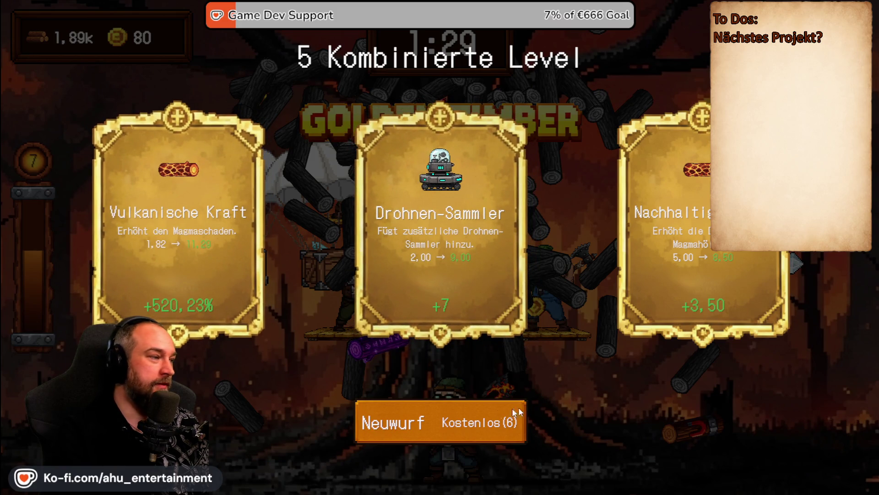
{"action": "left_click", "coordinate": [476, 422]}
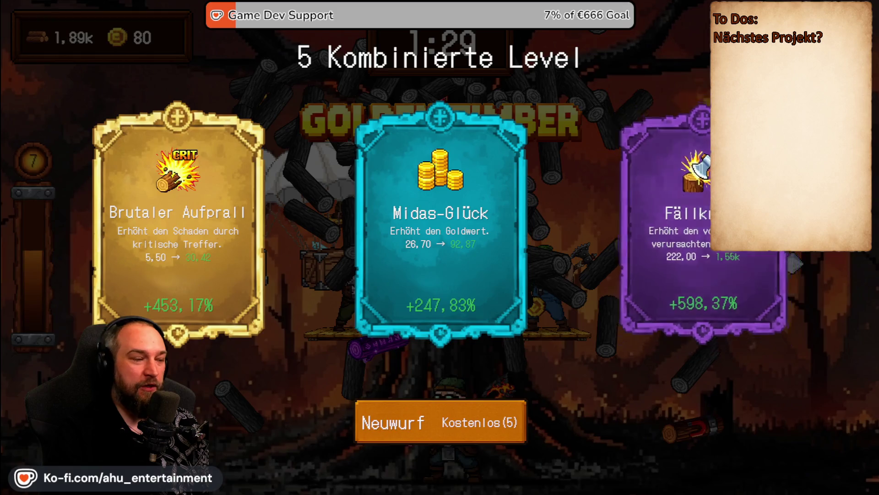
{"action": "key", "text": "Return"}
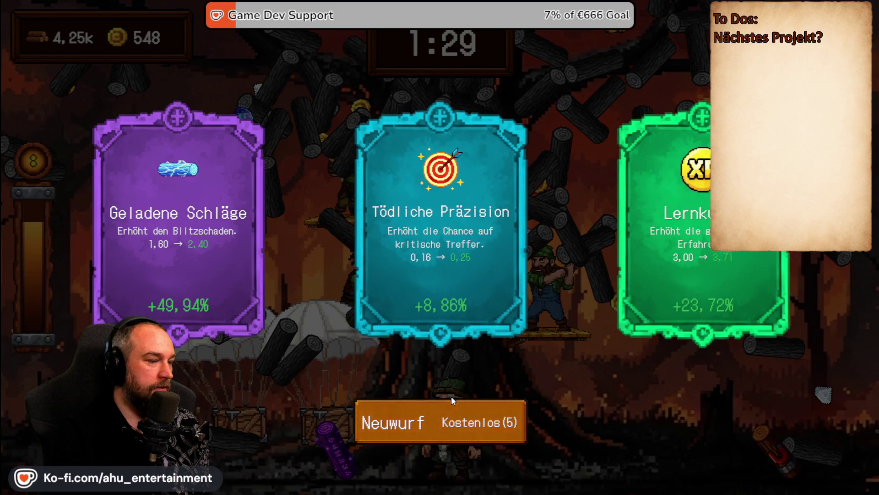
{"action": "left_click", "coordinate": [499, 419]}
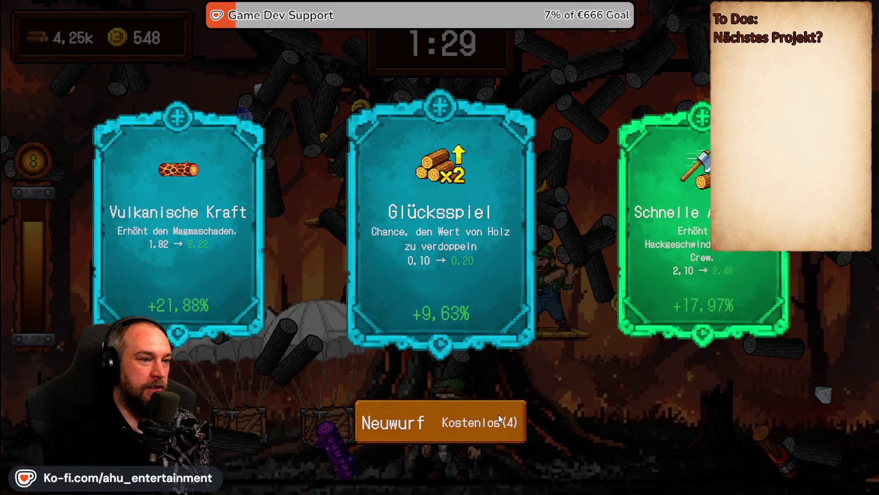
{"action": "left_click", "coordinate": [498, 423]}
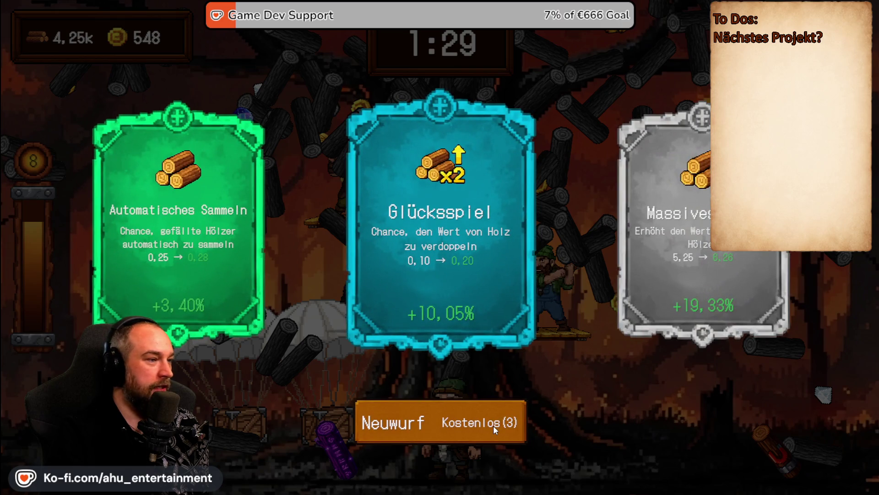
{"action": "left_click", "coordinate": [494, 425]}
{"action": "left_click", "coordinate": [522, 252]}
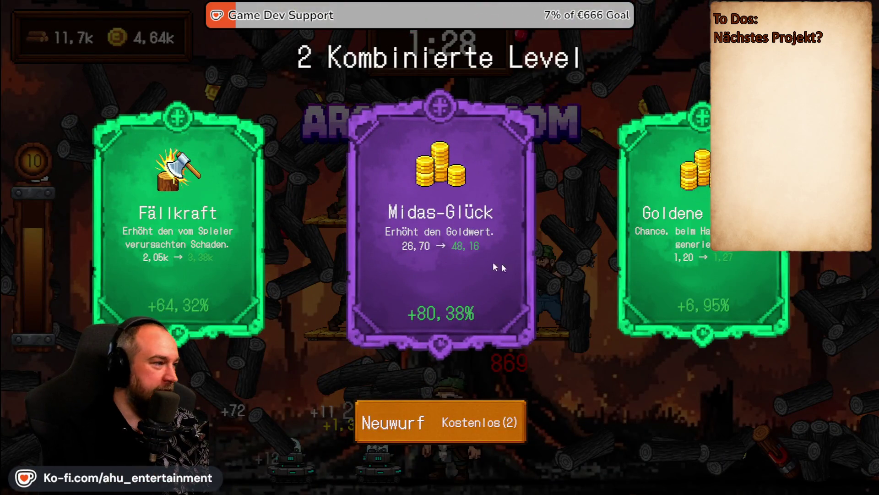
- Pick Midas-Glück, Fällkraft and Brutaler Aufprall, spending the last free rerolls between them
{"action": "left_click", "coordinate": [518, 265]}
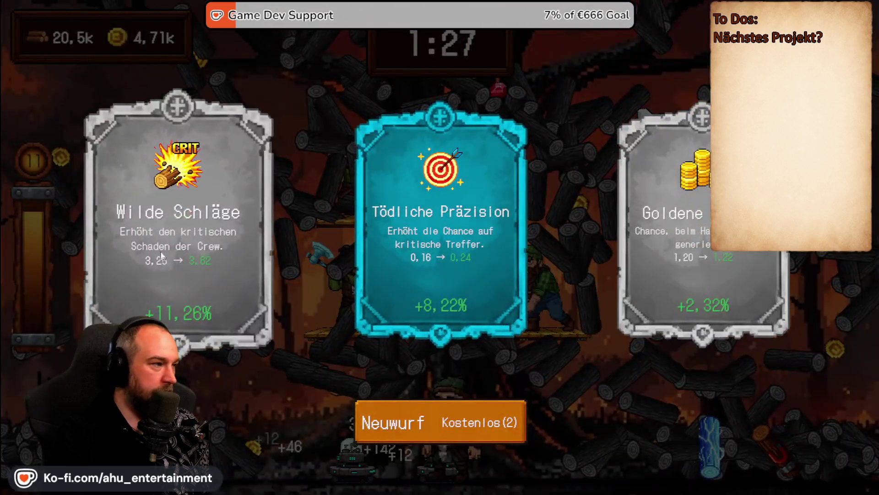
{"action": "key", "text": "r"}
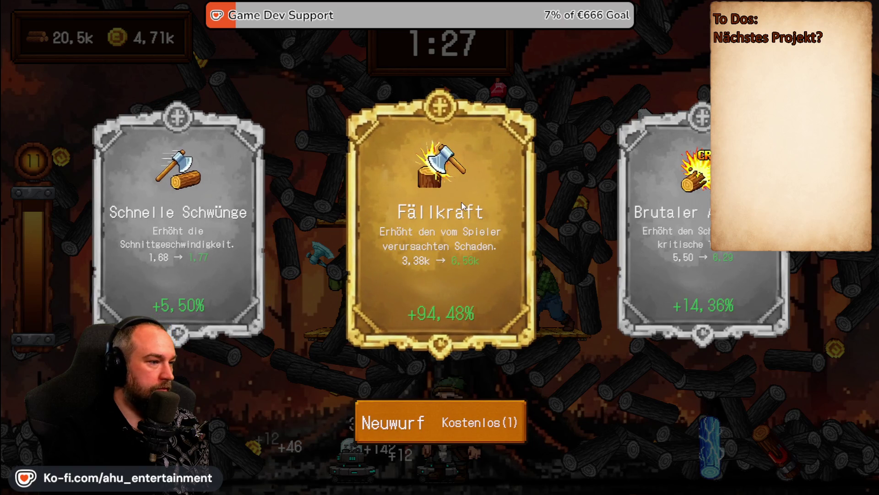
{"action": "left_click", "coordinate": [455, 197]}
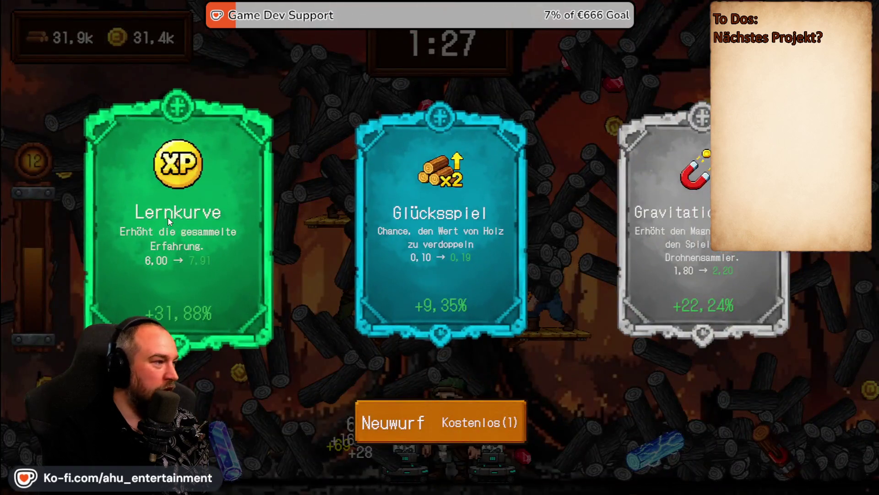
{"action": "left_click", "coordinate": [509, 413]}
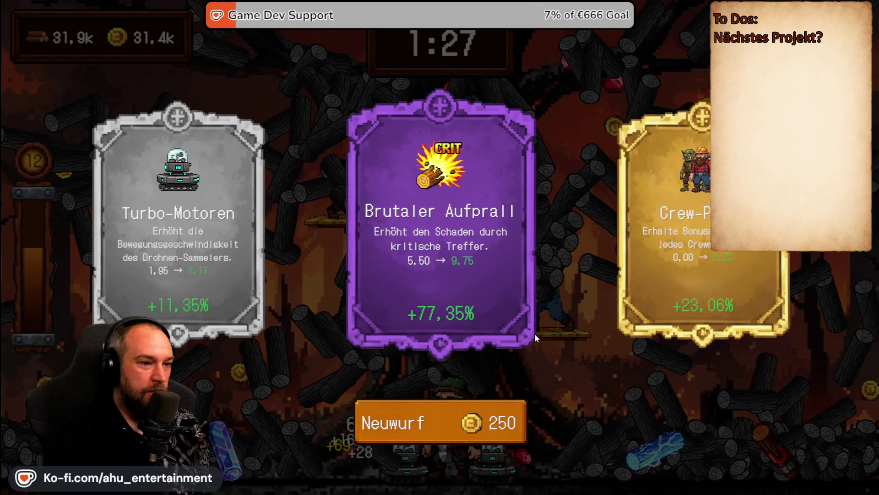
{"action": "left_click", "coordinate": [534, 333]}
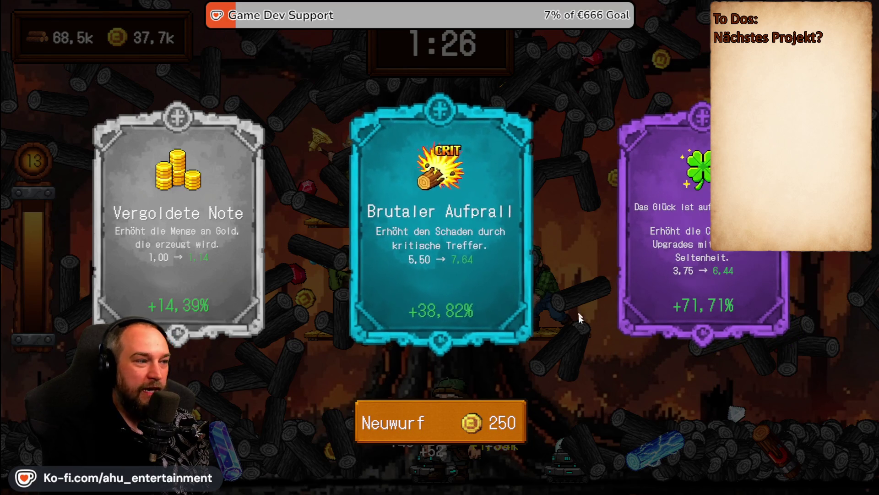
- Reroll for coins up to 1.00k, then take cutting speed, Vulkanische Kraft, Gravitationskraft and an extra drone collector
{"action": "left_click", "coordinate": [495, 420]}
{"action": "left_click", "coordinate": [521, 409]}
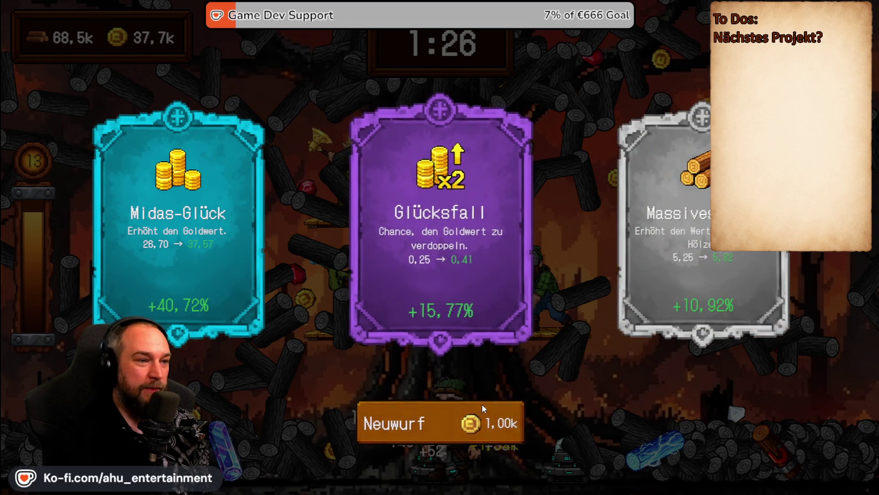
{"action": "left_click", "coordinate": [482, 404]}
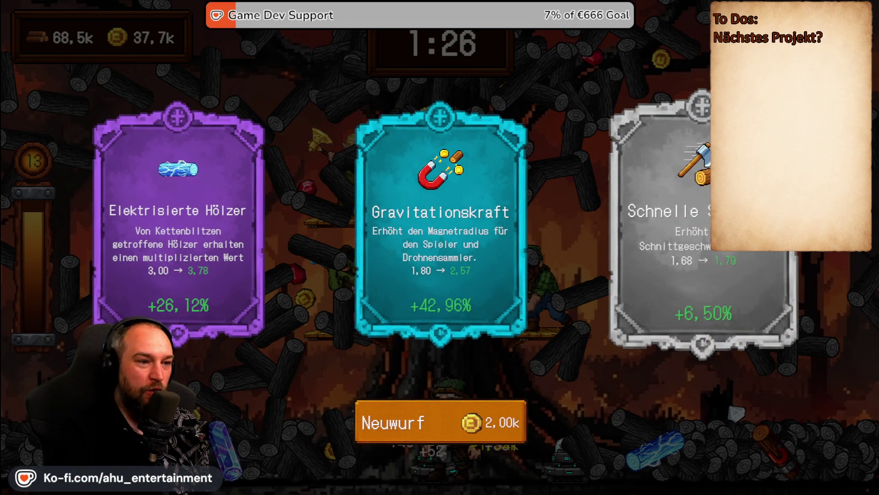
{"action": "left_click", "coordinate": [701, 256]}
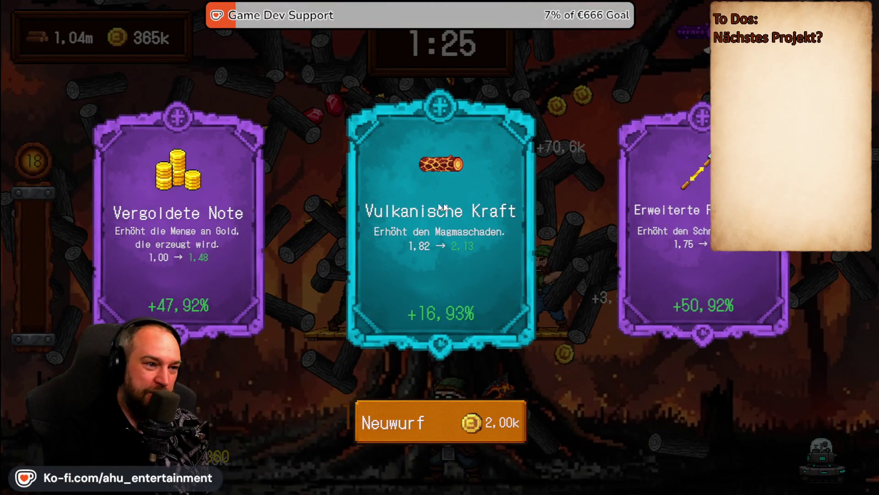
{"action": "left_click", "coordinate": [422, 204]}
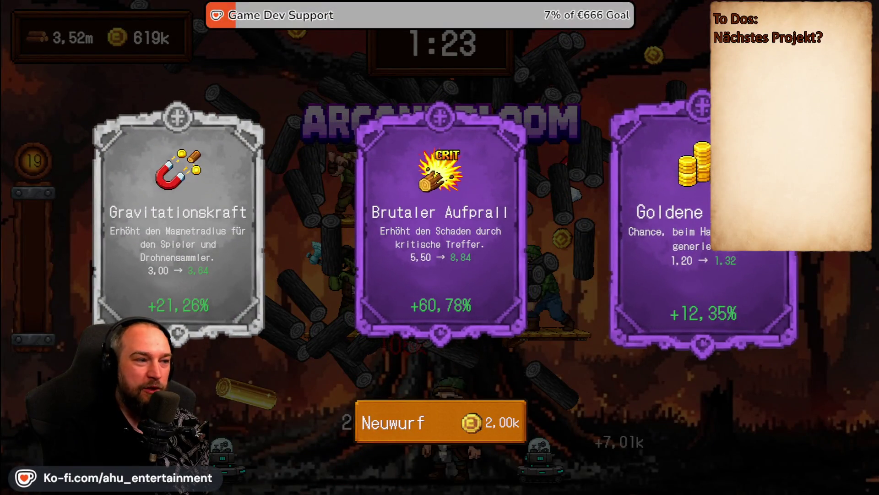
{"action": "left_click", "coordinate": [229, 198]}
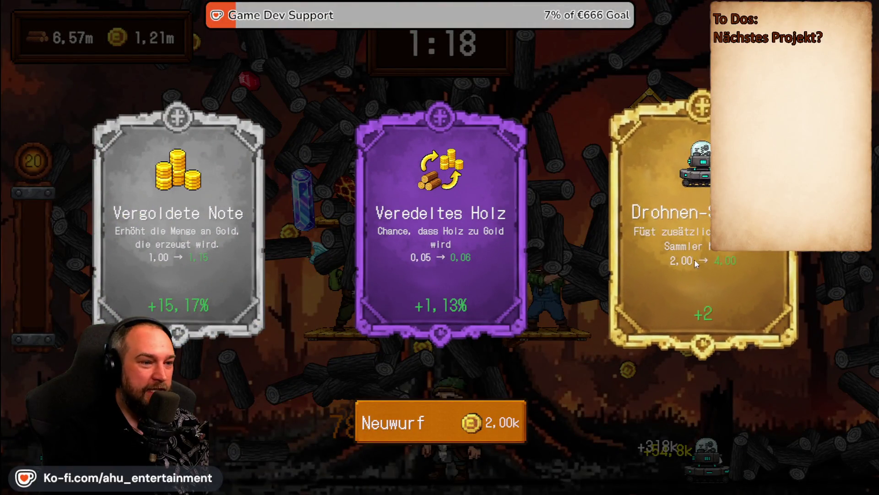
{"action": "left_click", "coordinate": [696, 266]}
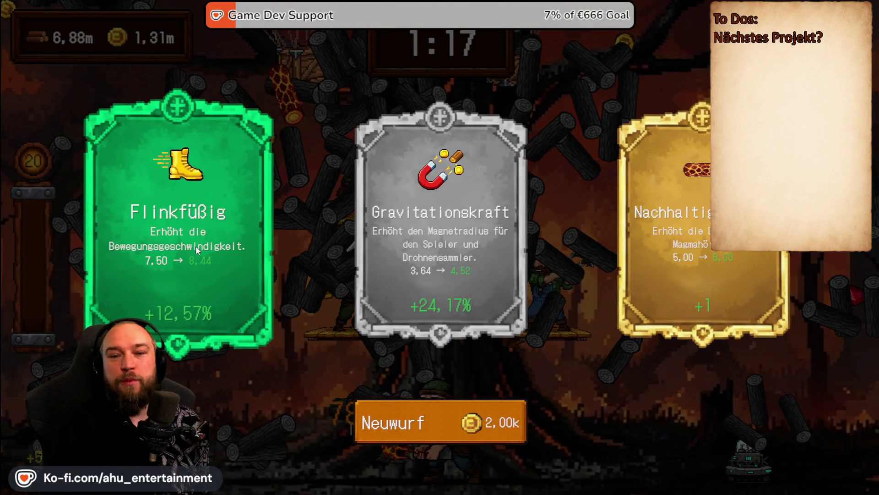
- Reroll for 2.00k coins and take Turbo-Motoren, Versteckte Vorräte and finally Lernkurve
{"action": "left_click", "coordinate": [506, 432]}
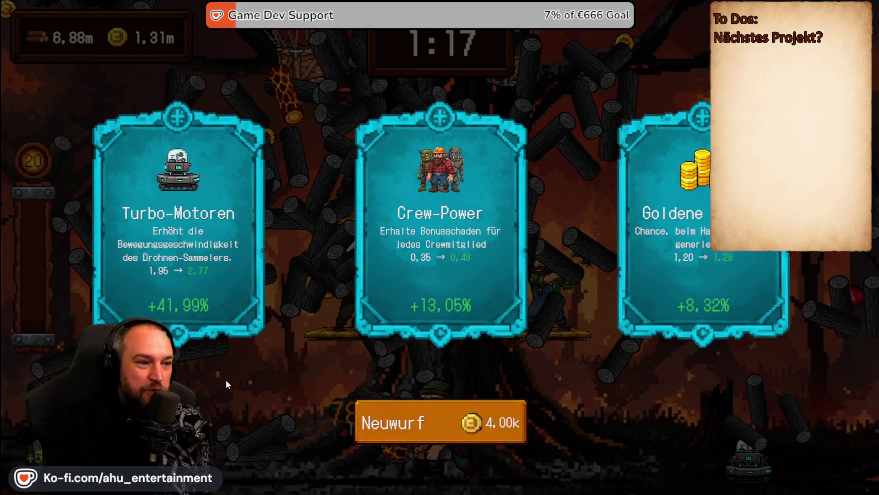
{"action": "left_click", "coordinate": [201, 303]}
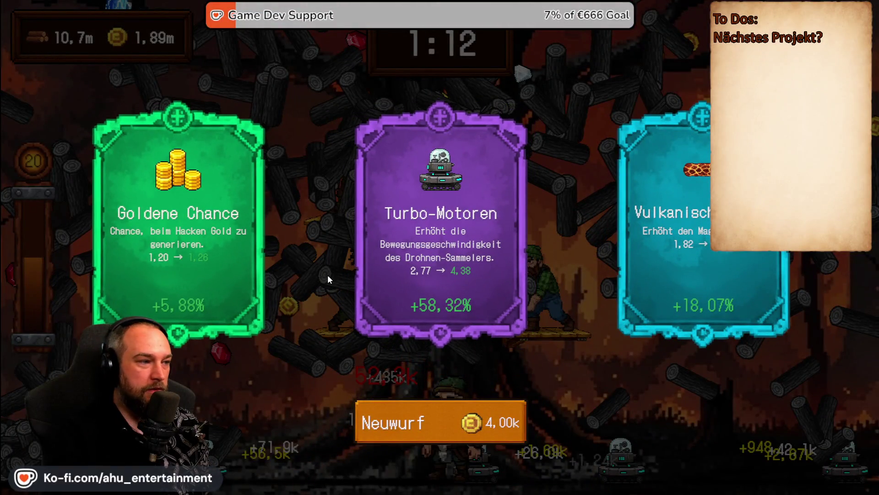
{"action": "left_click", "coordinate": [382, 252]}
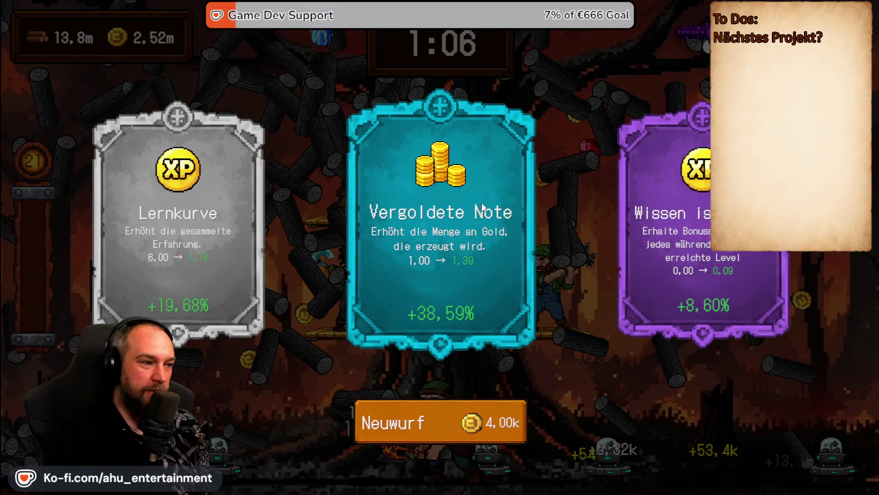
{"action": "key", "text": "r"}
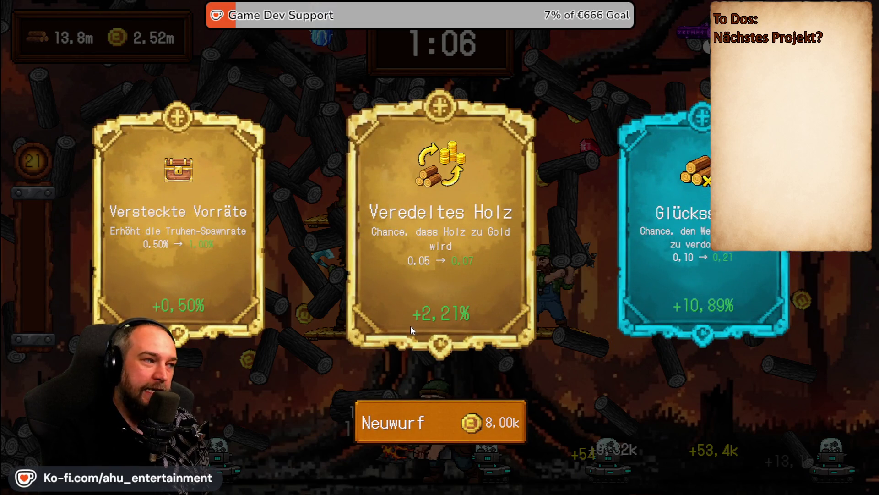
{"action": "left_click", "coordinate": [185, 185]}
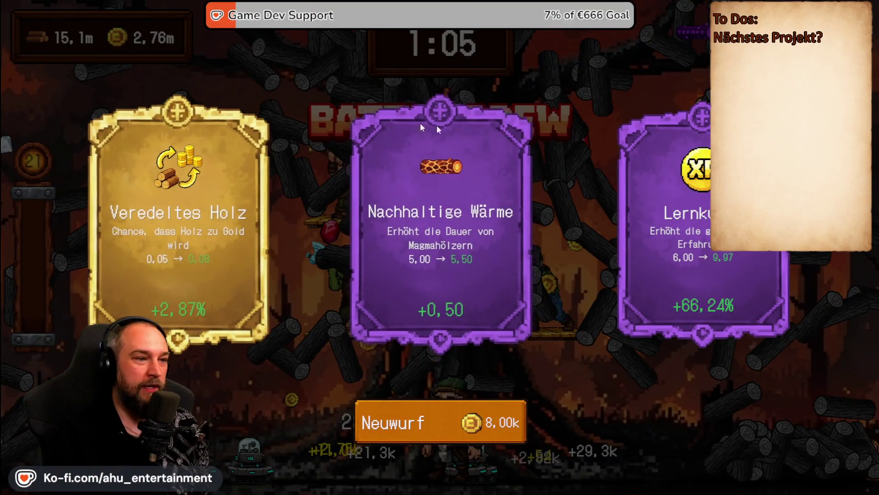
{"action": "left_click", "coordinate": [691, 229]}
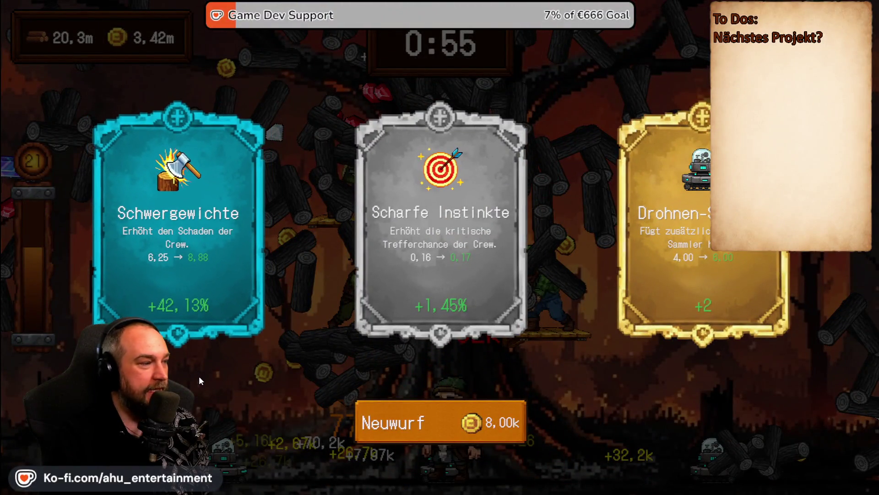
- Take the Schwergewichte crew damage upgrade, then reroll five times and take the left card
{"action": "left_click", "coordinate": [480, 437]}
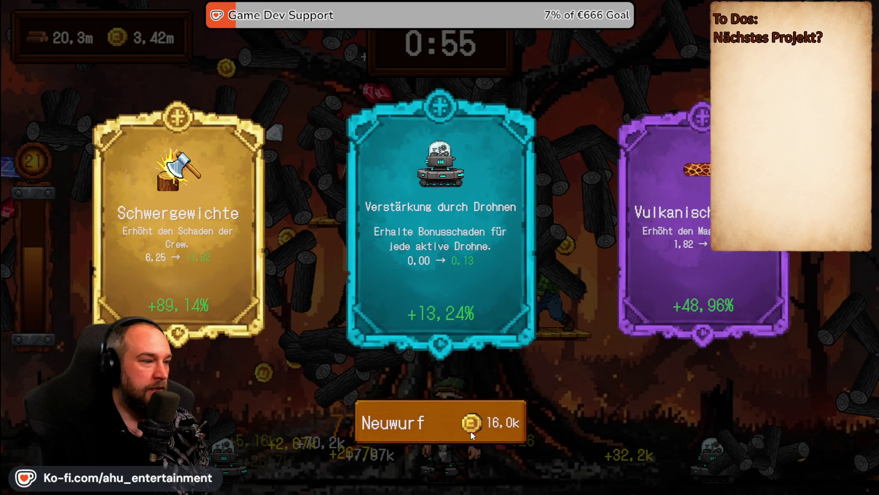
{"action": "left_click", "coordinate": [148, 248]}
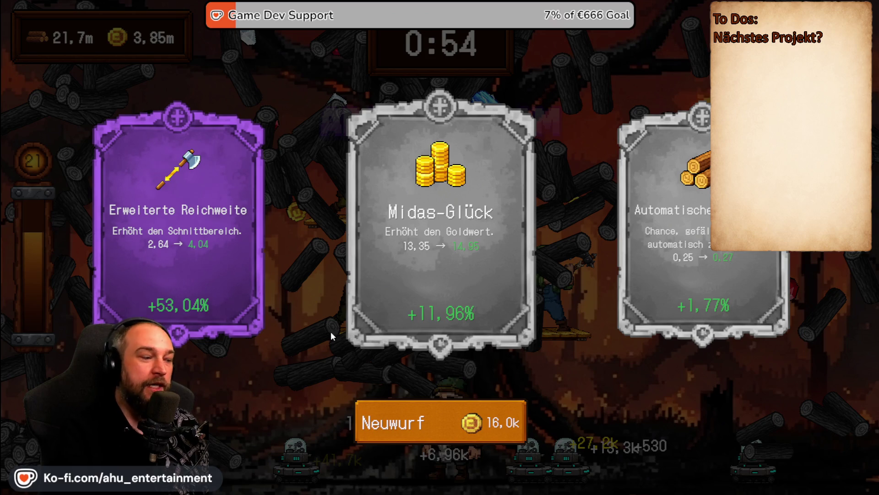
{"action": "left_click", "coordinate": [415, 424]}
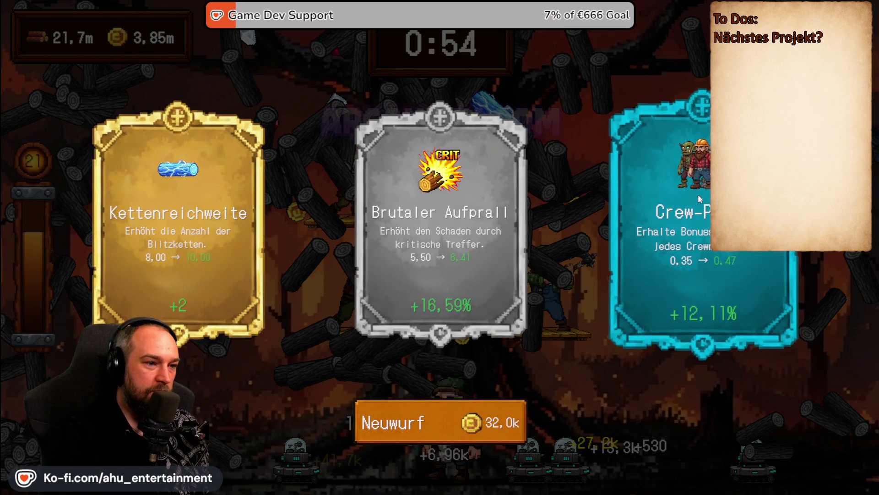
{"action": "left_click", "coordinate": [492, 424]}
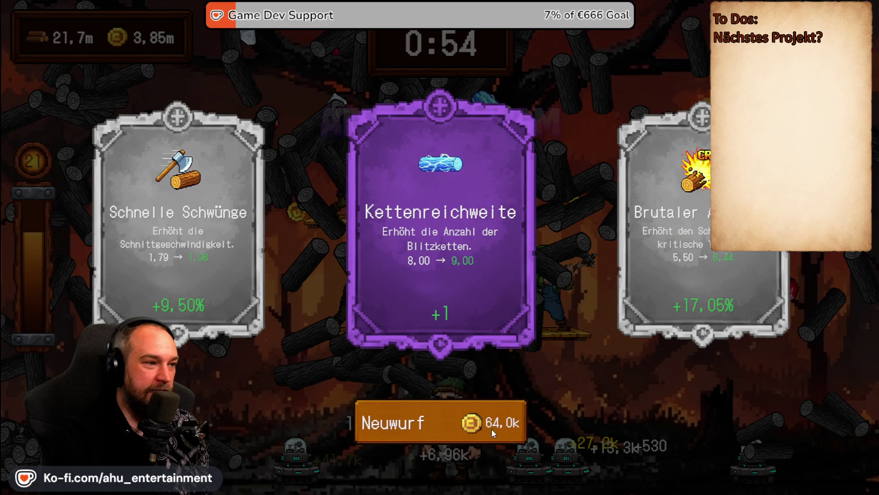
{"action": "left_click", "coordinate": [491, 428]}
{"action": "left_click", "coordinate": [450, 412]}
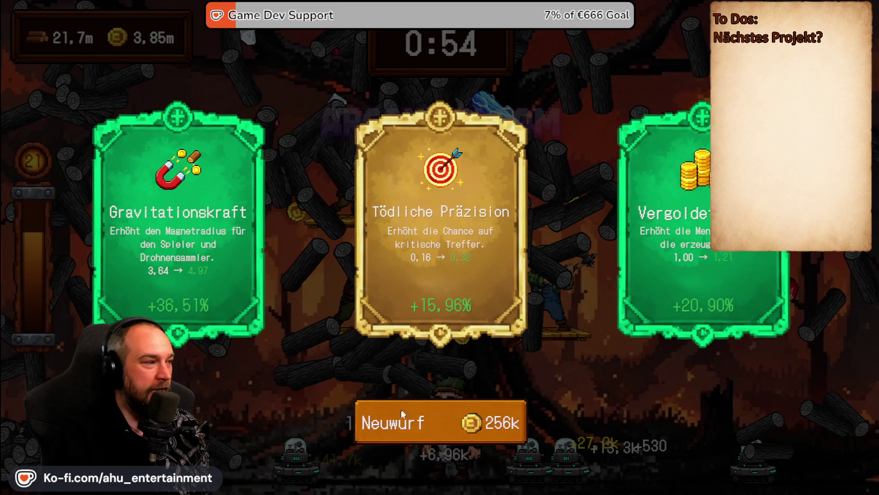
{"action": "left_click", "coordinate": [414, 424]}
{"action": "left_click", "coordinate": [197, 206]}
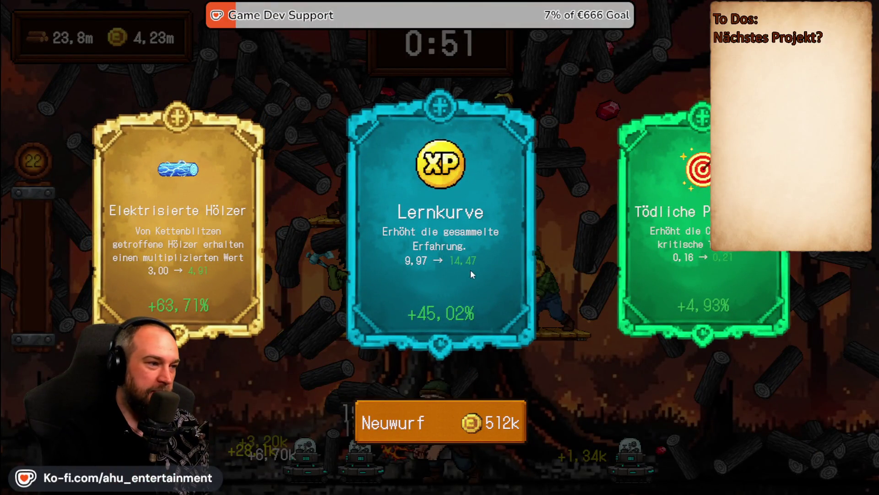
- Take Lernkurve, Goldene Chance and drone collector speed upgrades, then switch to the YouTube browser
{"action": "left_click", "coordinate": [472, 249]}
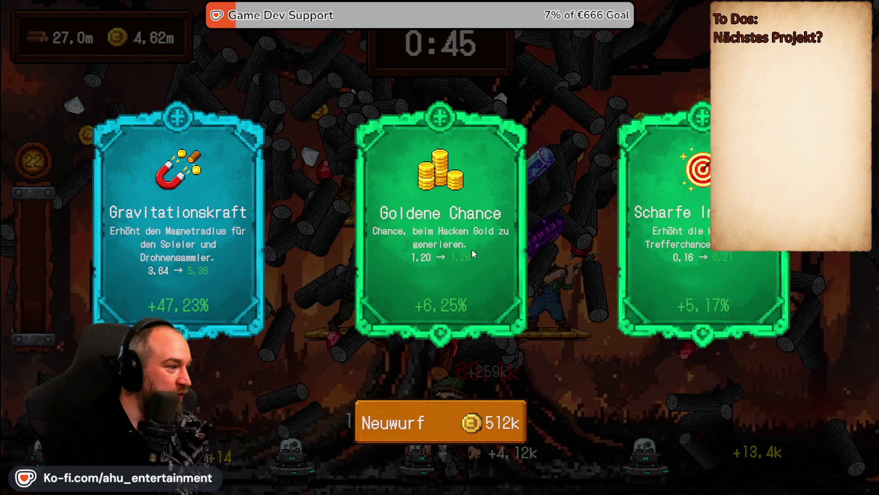
{"action": "left_click", "coordinate": [403, 311]}
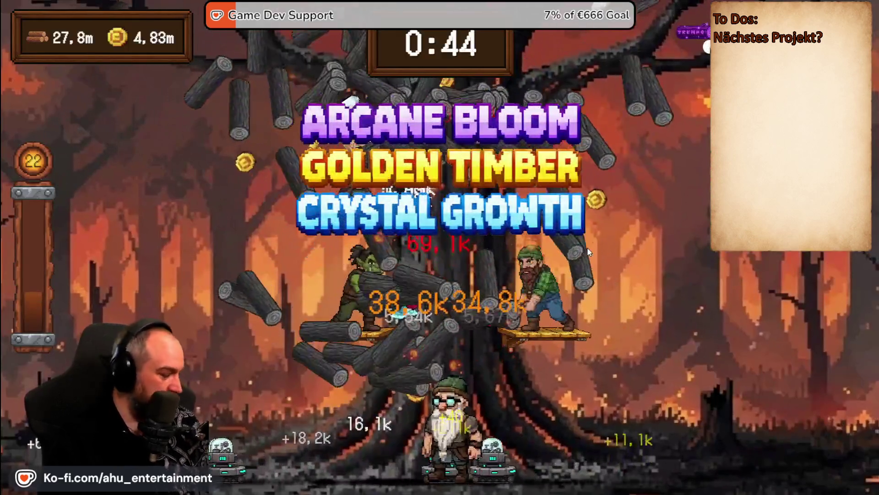
{"action": "key", "text": "Escape"}
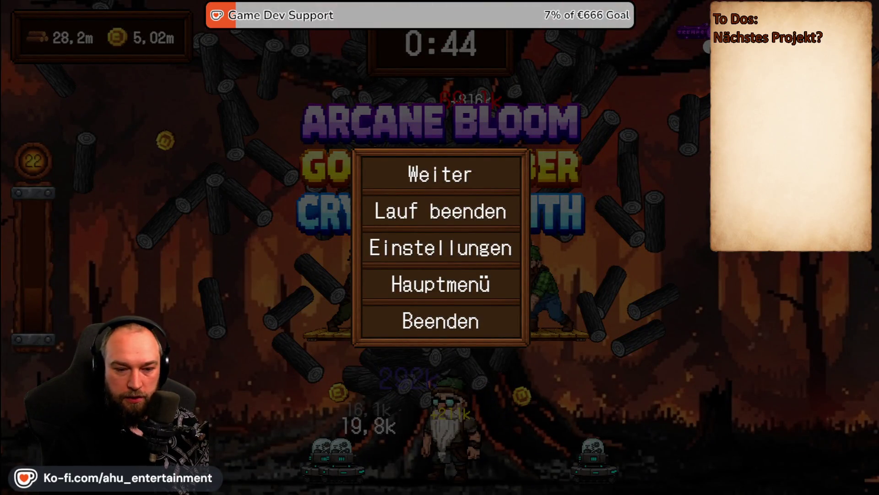
{"action": "key", "text": "Escape"}
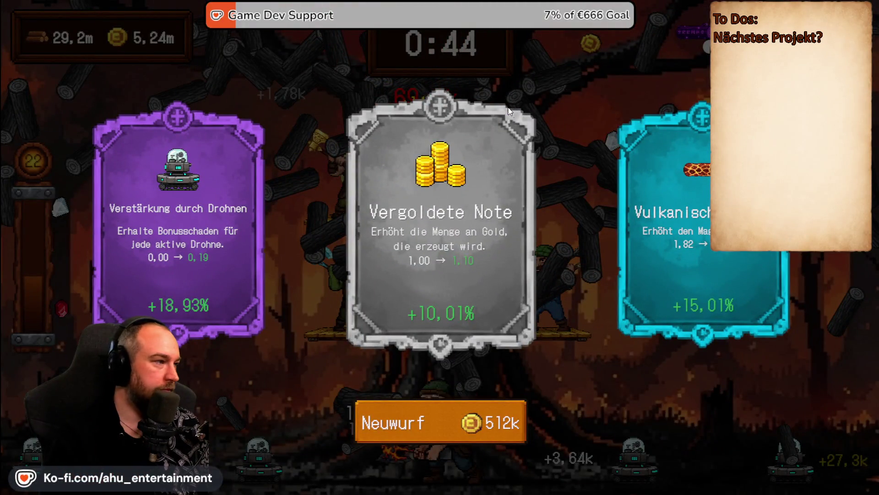
{"action": "left_click", "coordinate": [412, 421]}
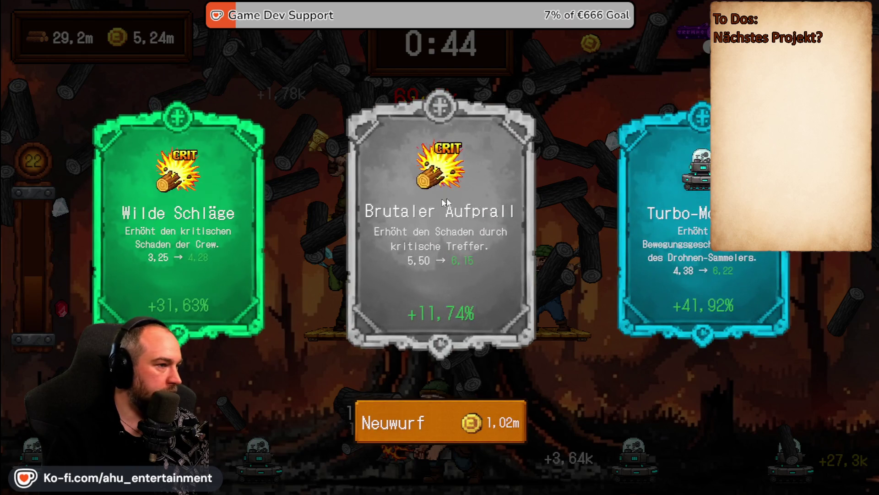
{"action": "left_click", "coordinate": [678, 182]}
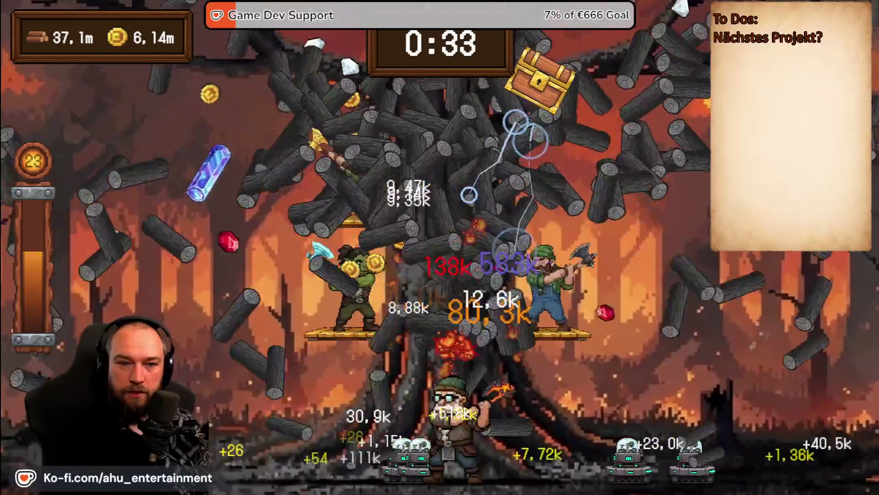
{"action": "key", "text": "alt+Tab"}
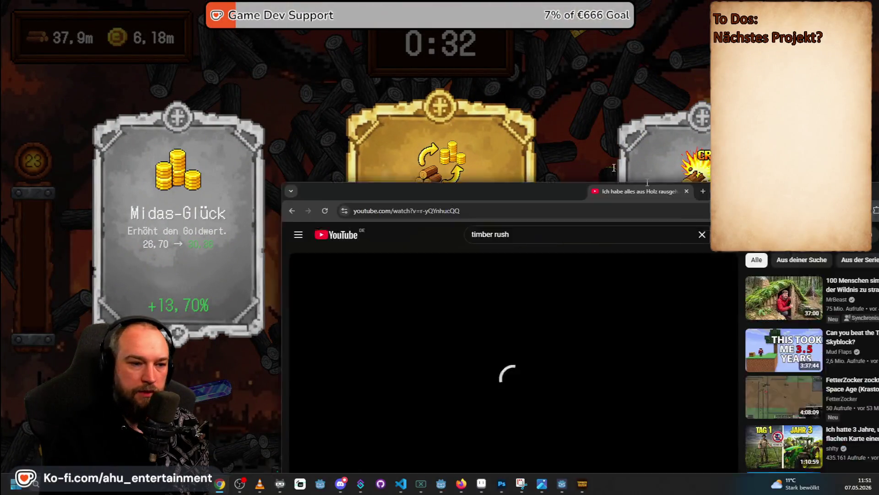
- Switch the Timber Rush gameplay video to fullscreen playback
{"action": "left_click", "coordinate": [527, 329]}
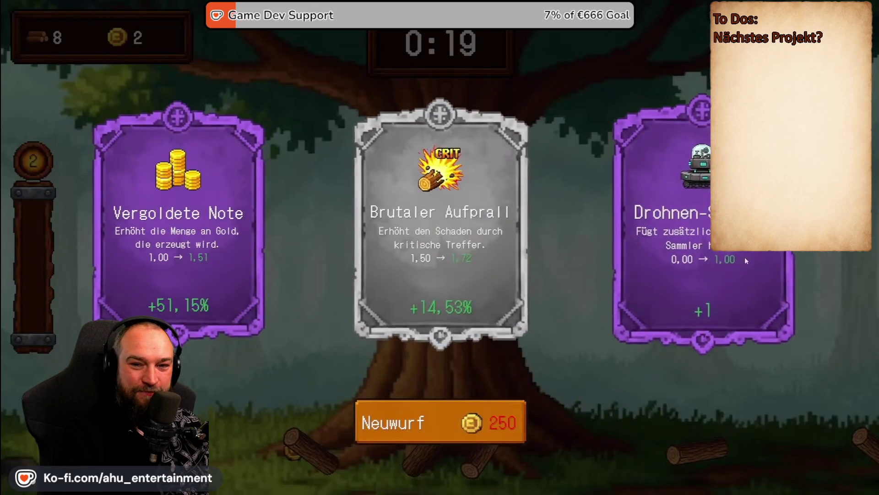
- Follow the video's early upgrade picks through to the Fähigkeitenbaum skill-tree screen
{"action": "left_click", "coordinate": [687, 266]}
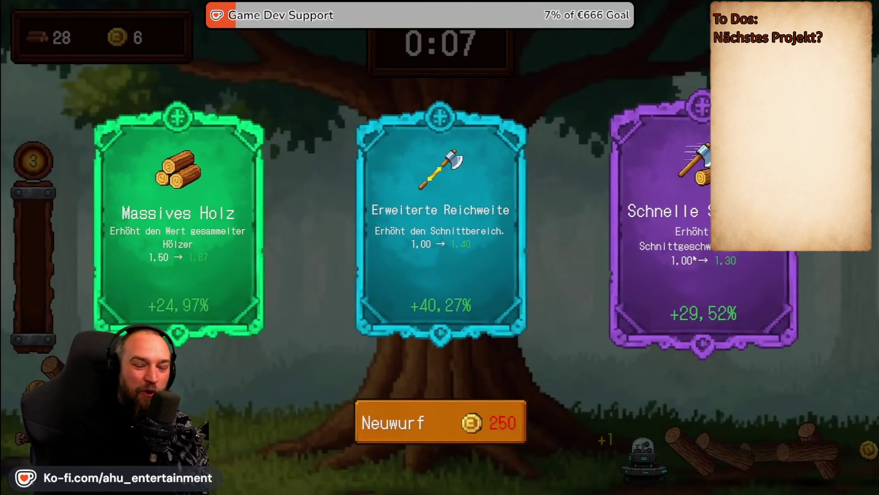
{"action": "left_click", "coordinate": [694, 231]}
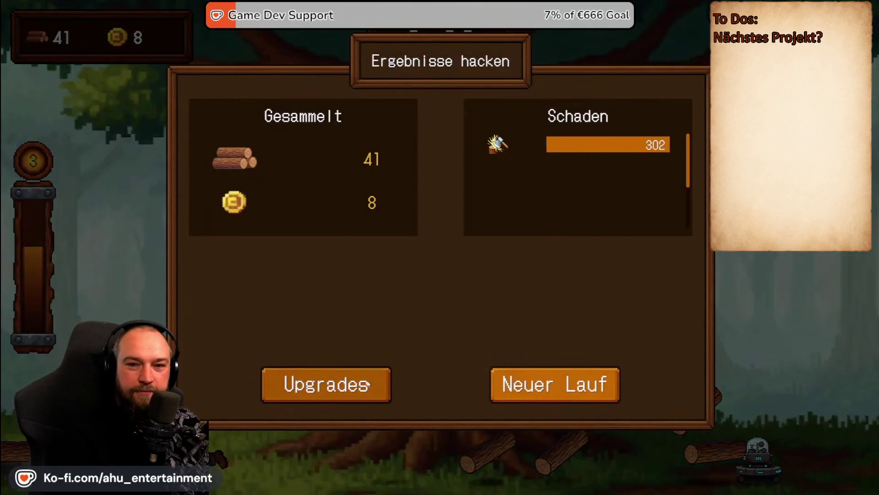
{"action": "left_click", "coordinate": [349, 383]}
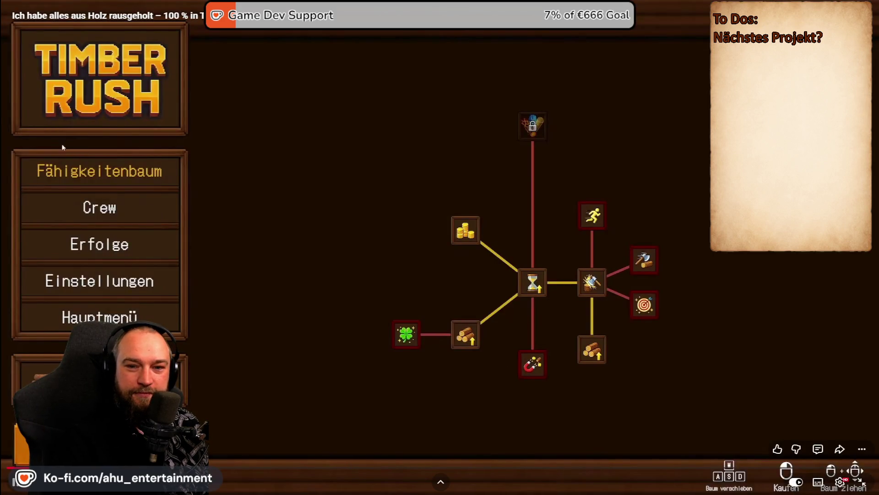
- View the video's Crew screen and Grobe Axt upgrade (damage 10.5 to 12), then switch to SteamDB
{"action": "left_click", "coordinate": [107, 214]}
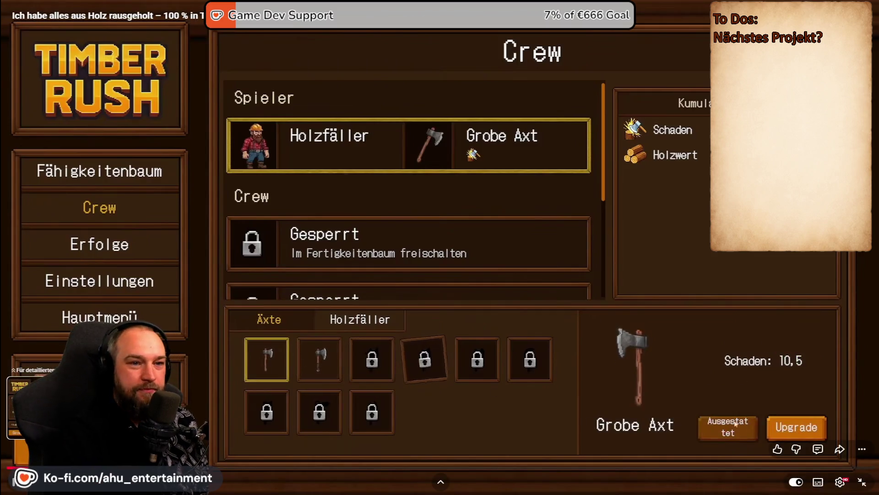
{"action": "left_click", "coordinate": [791, 432]}
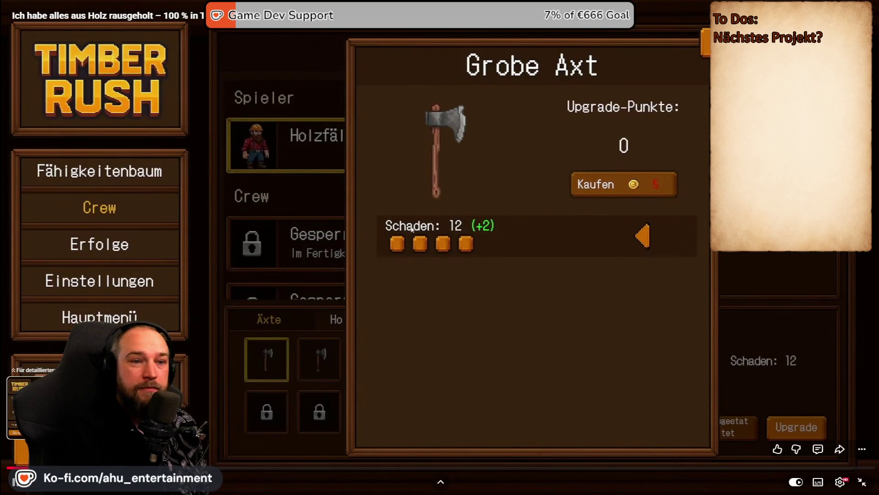
{"action": "key", "text": "Escape"}
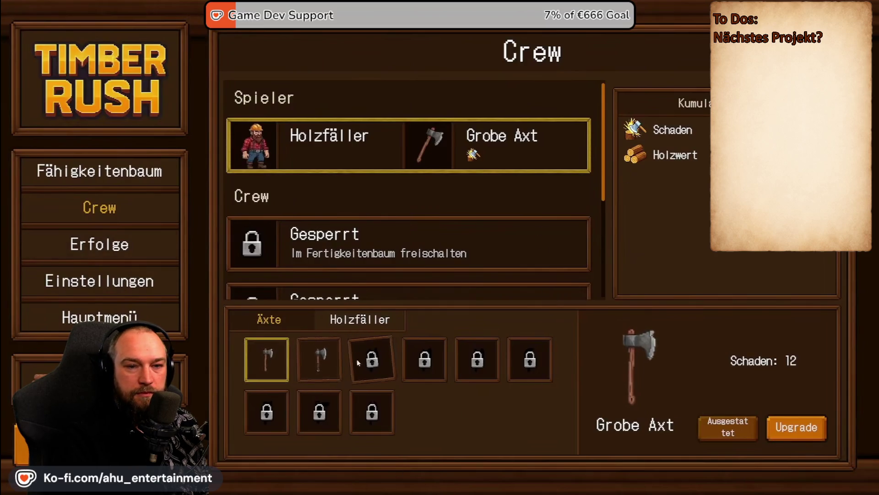
{"action": "left_click", "coordinate": [795, 436]}
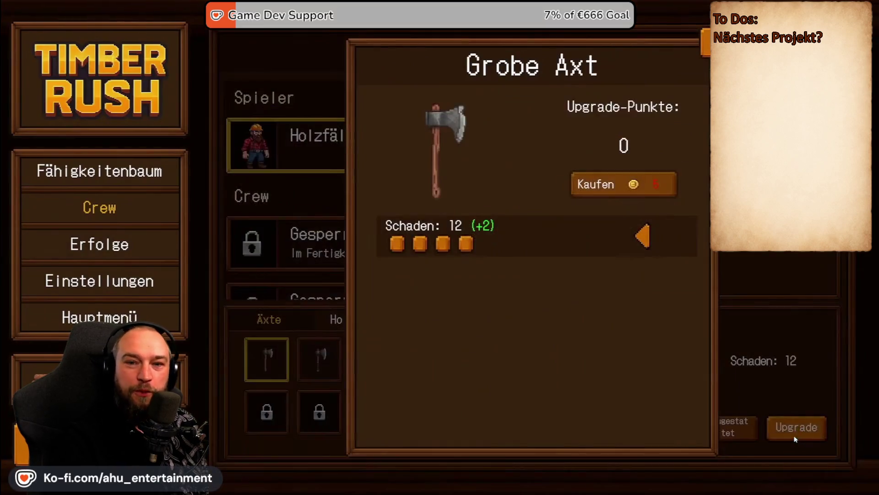
{"action": "key", "text": "alt+Tab"}
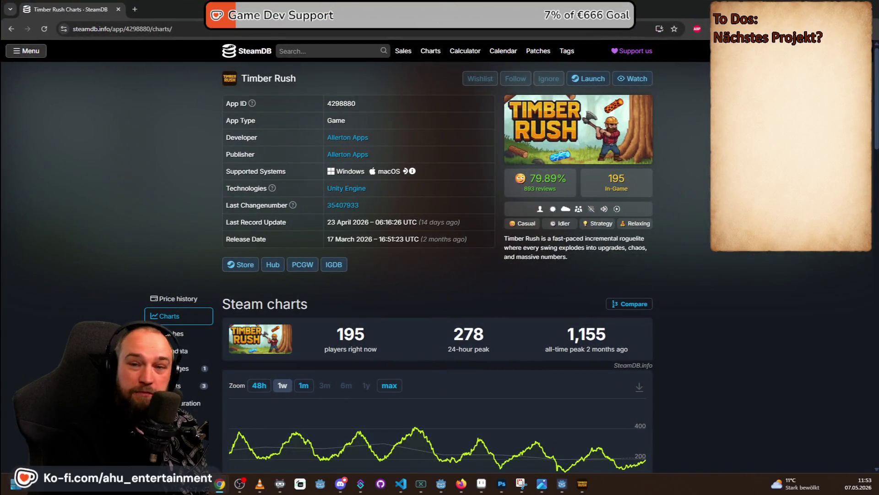
- Scroll SteamDB's Timber Rush charts page down to the player numbers and weekly player graph
{"action": "scroll", "coordinate": [606, 292], "scroll_direction": "down", "scroll_amount": 3}
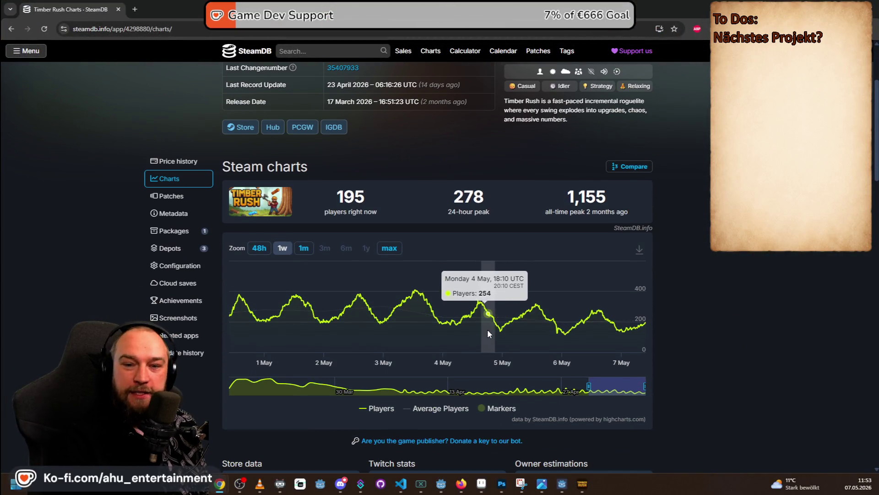
{"action": "scroll", "coordinate": [494, 303], "scroll_direction": "down", "scroll_amount": 1}
{"action": "scroll", "coordinate": [672, 401], "scroll_direction": "down", "scroll_amount": 3}
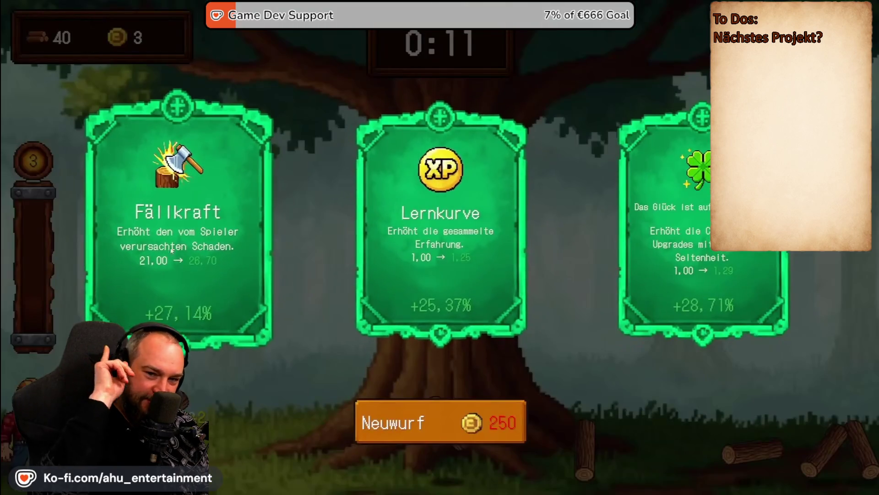
- Inspect the Fähigkeitenbaum skill-tree nodes, then return via YouTube to the game's three upgrade cards
{"action": "left_click", "coordinate": [195, 261]}
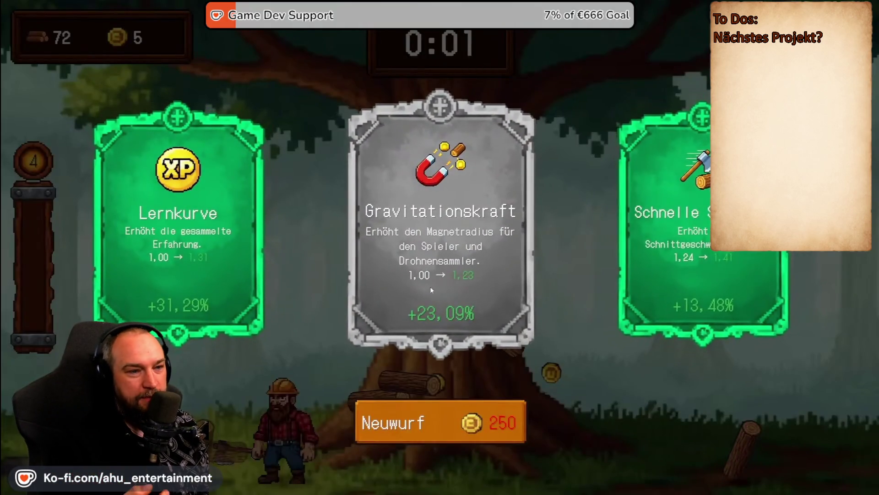
{"action": "left_click", "coordinate": [434, 261]}
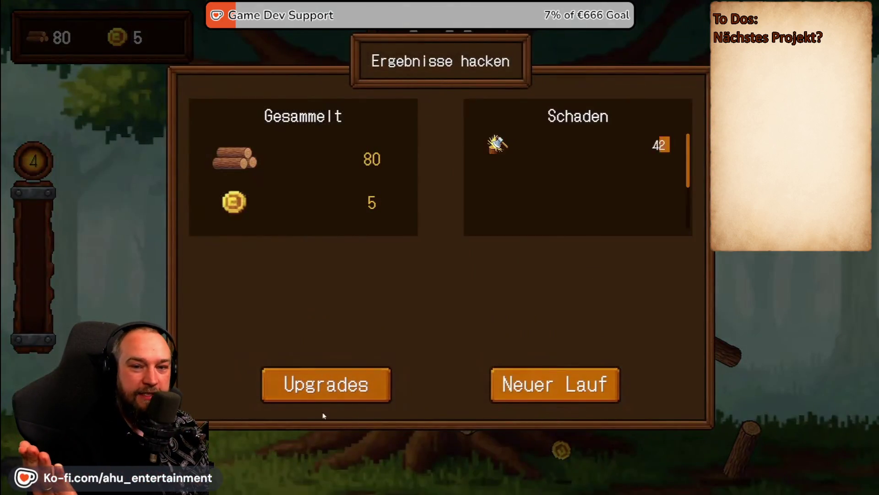
{"action": "left_click", "coordinate": [325, 394]}
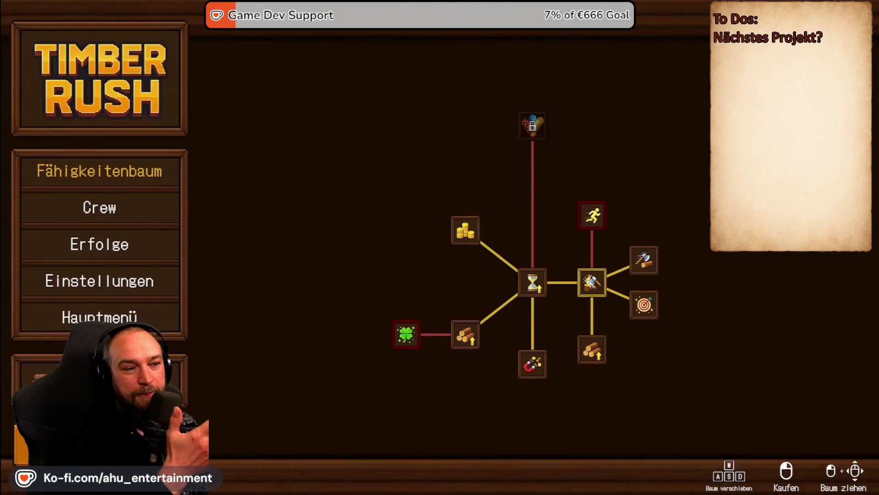
{"action": "mouse_move", "coordinate": [525, 367]}
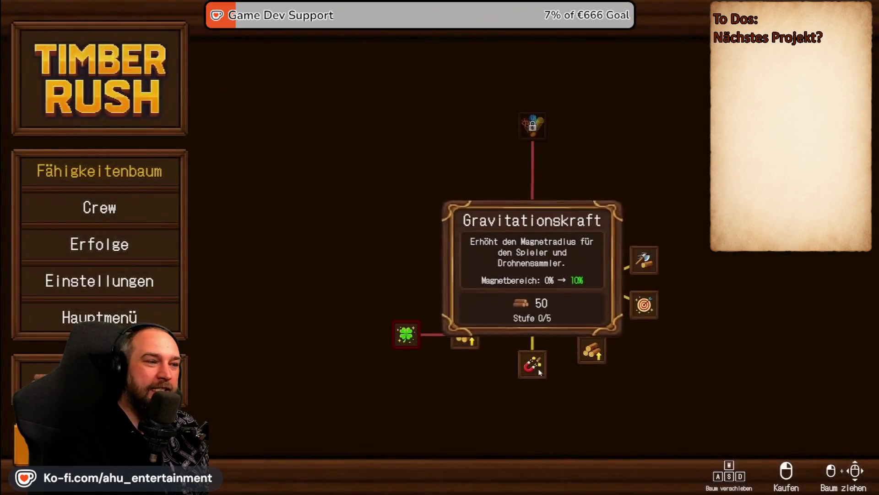
{"action": "mouse_move", "coordinate": [598, 356]}
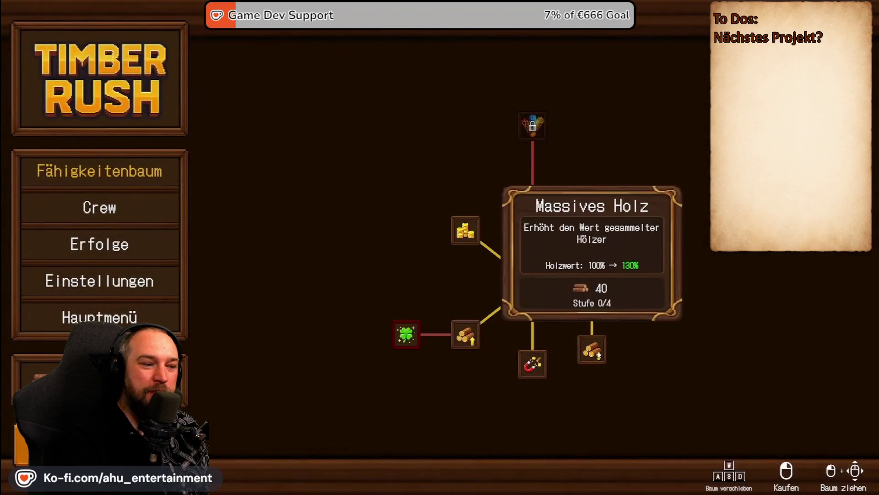
{"action": "mouse_move", "coordinate": [469, 344]}
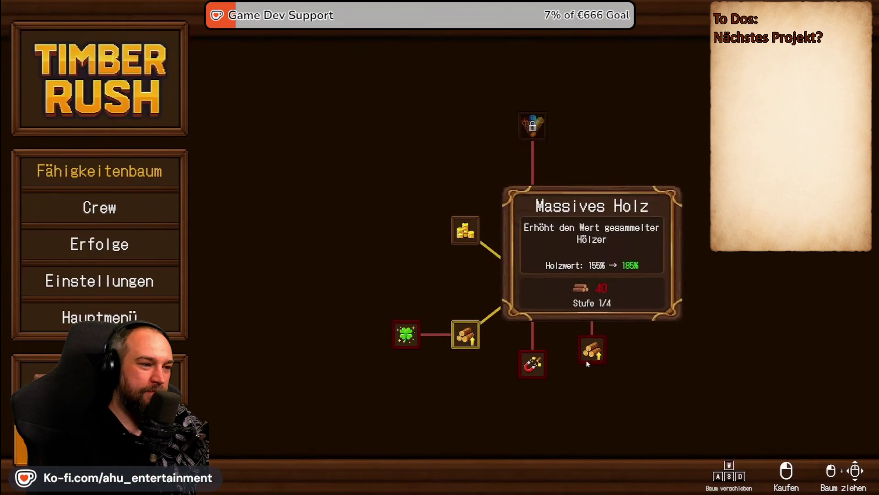
{"action": "mouse_move", "coordinate": [591, 283]}
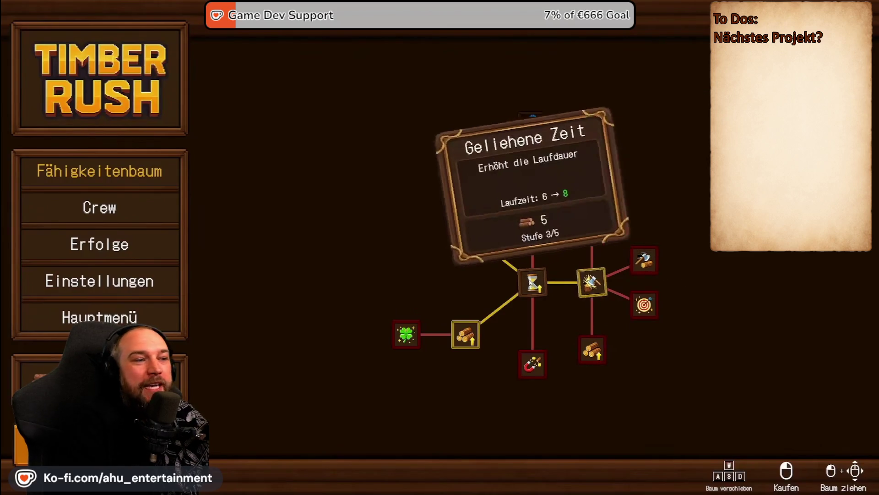
{"action": "mouse_move", "coordinate": [465, 229]}
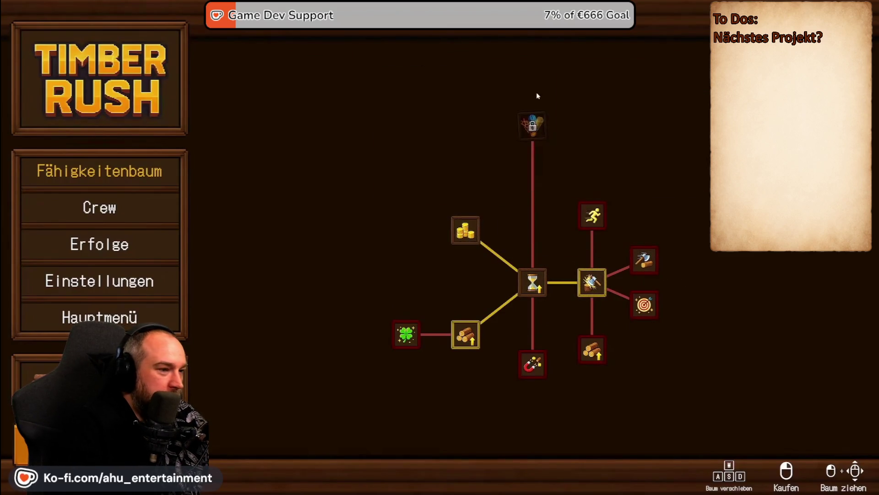
{"action": "key", "text": "alt+Tab"}
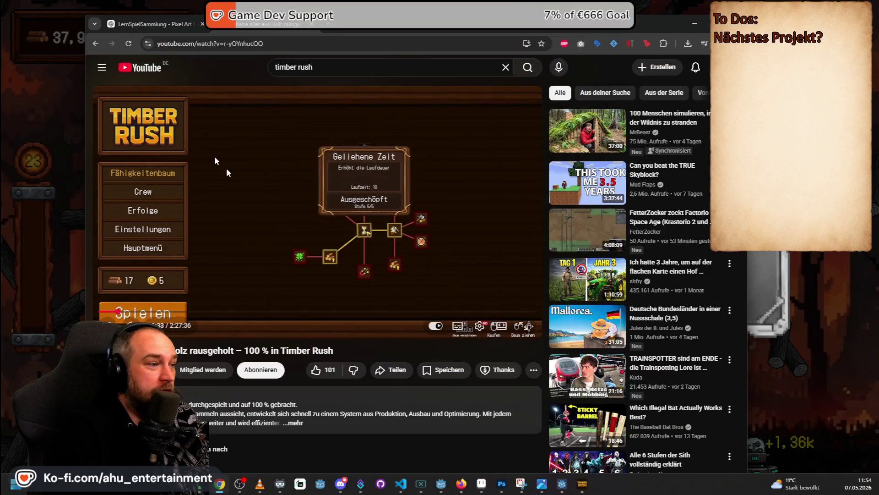
{"action": "key", "text": "alt+Tab"}
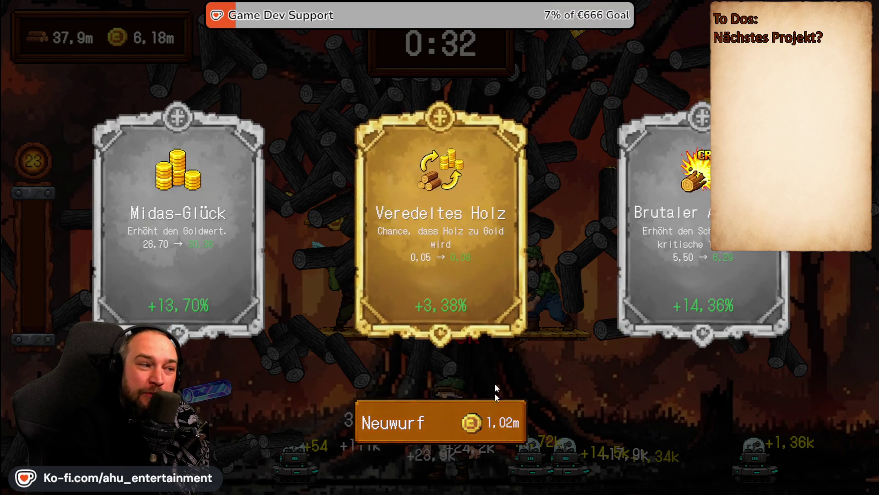
- Reroll the level-up cards twice and take the right-hand upgrade at two level-ups
{"action": "left_click", "coordinate": [498, 422]}
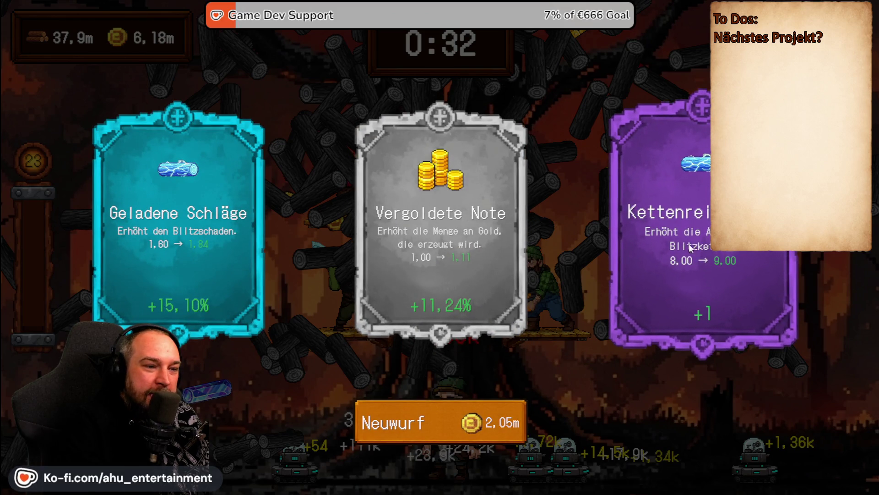
{"action": "left_click", "coordinate": [459, 431]}
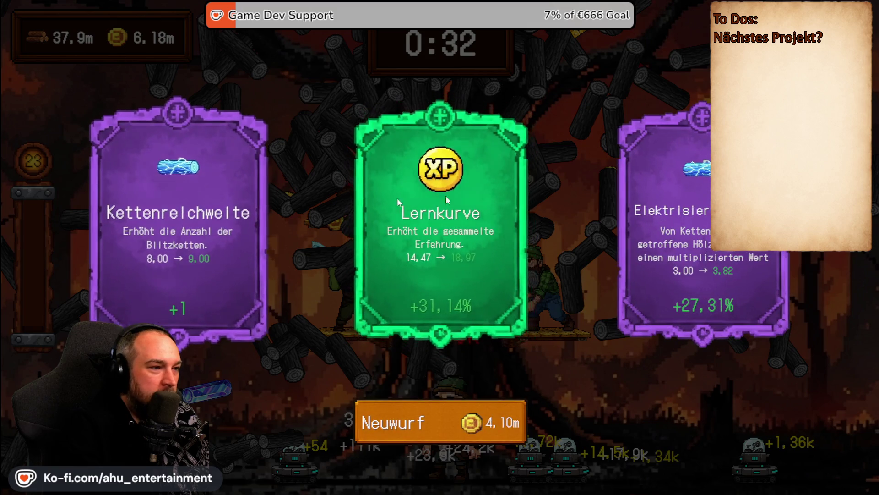
{"action": "left_click", "coordinate": [709, 215]}
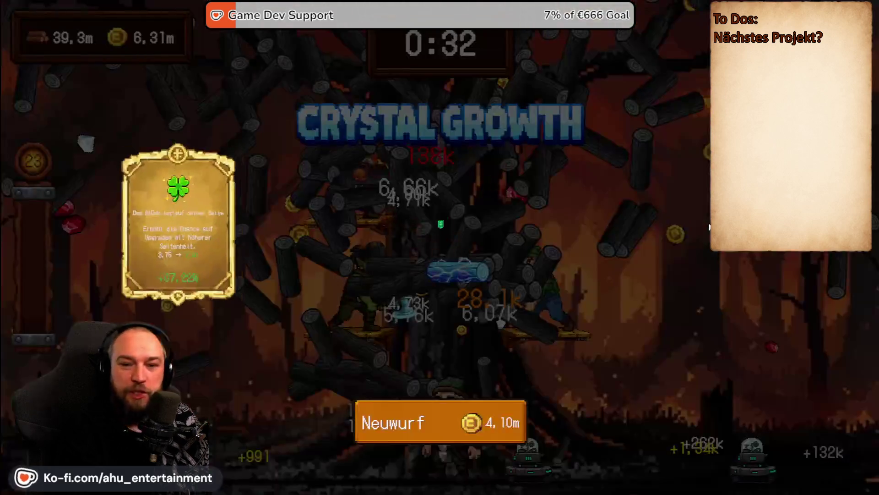
{"action": "left_click", "coordinate": [690, 229]}
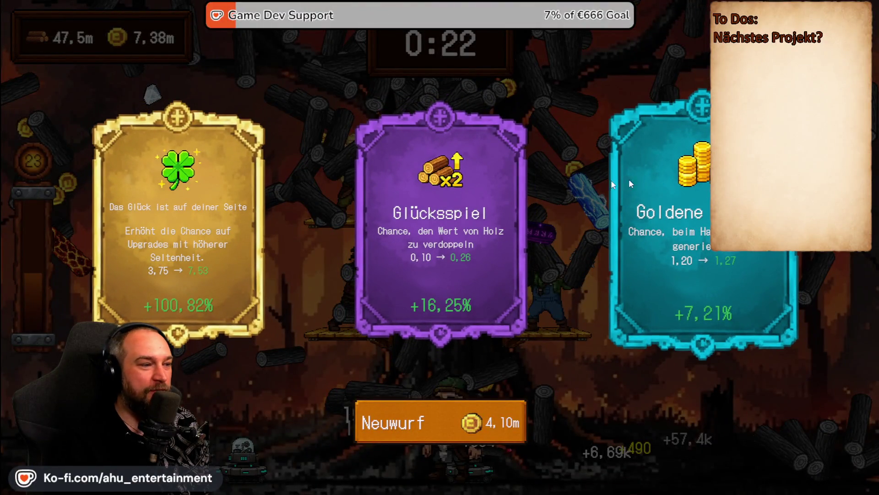
- Pick Glücksspiel, Fällkraft, Schnelle Arbeiter and the lucky clover, then open Crew from the results
{"action": "left_click", "coordinate": [480, 165]}
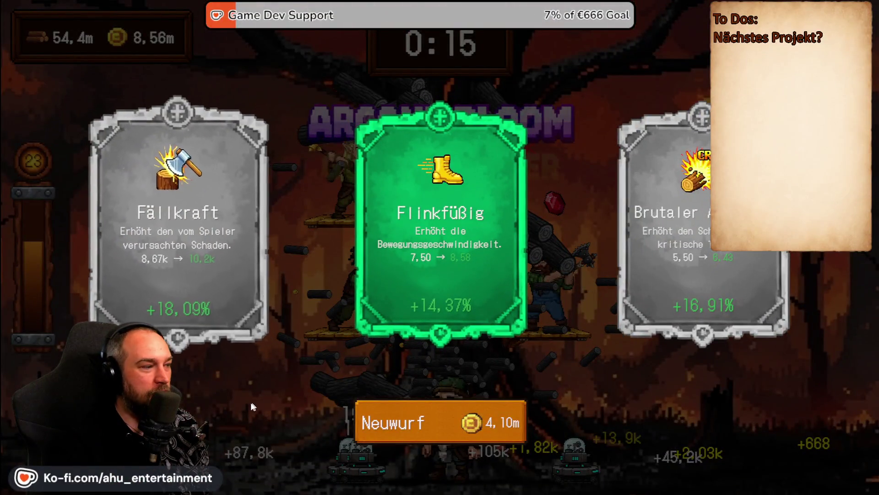
{"action": "left_click", "coordinate": [150, 199]}
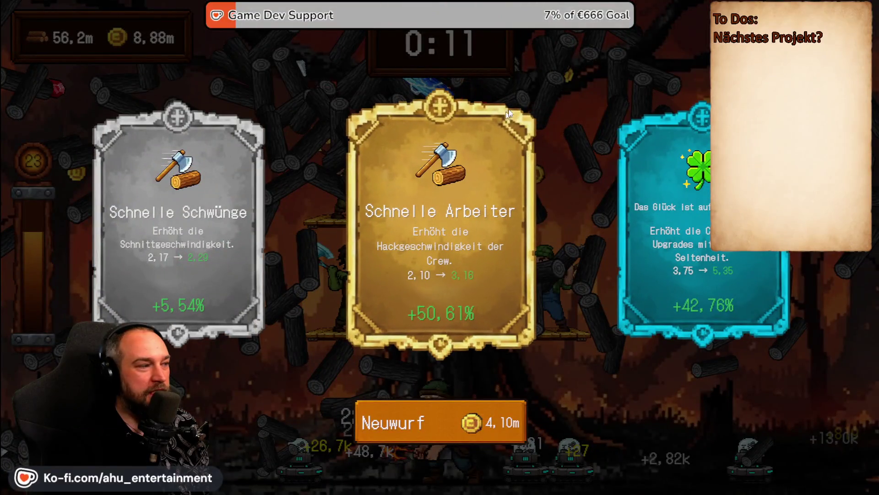
{"action": "left_click", "coordinate": [485, 261]}
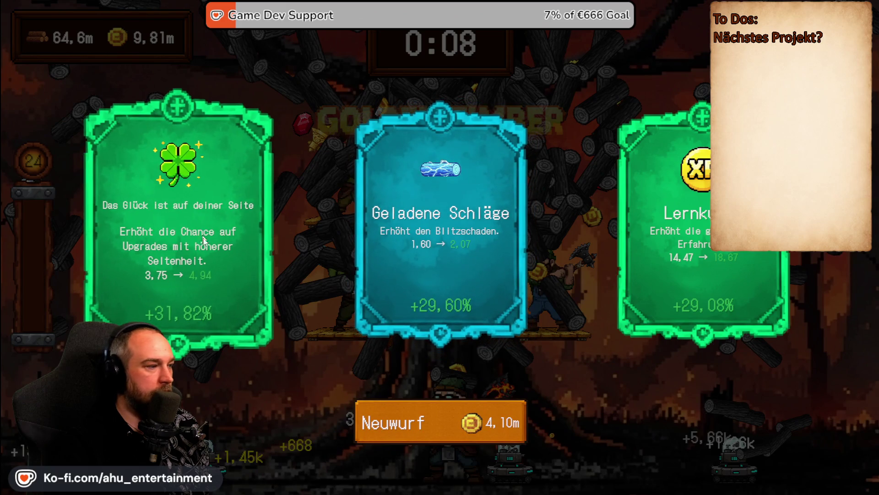
{"action": "left_click", "coordinate": [189, 208]}
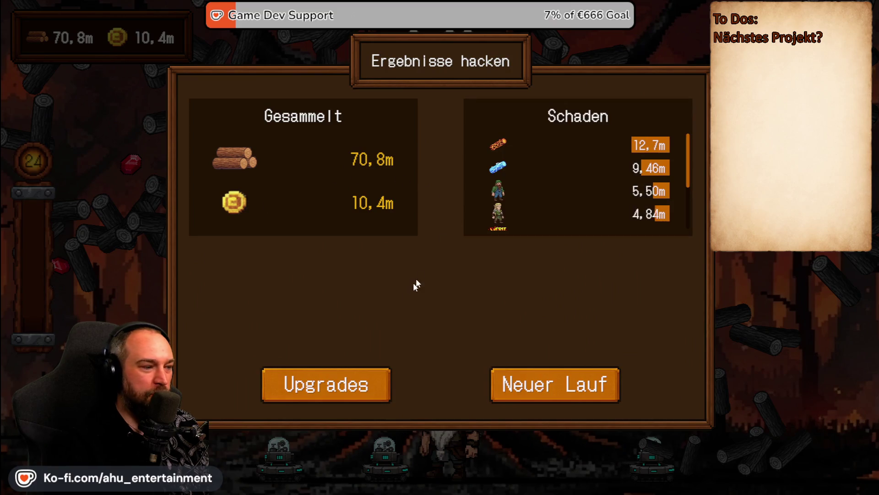
{"action": "left_click", "coordinate": [347, 398]}
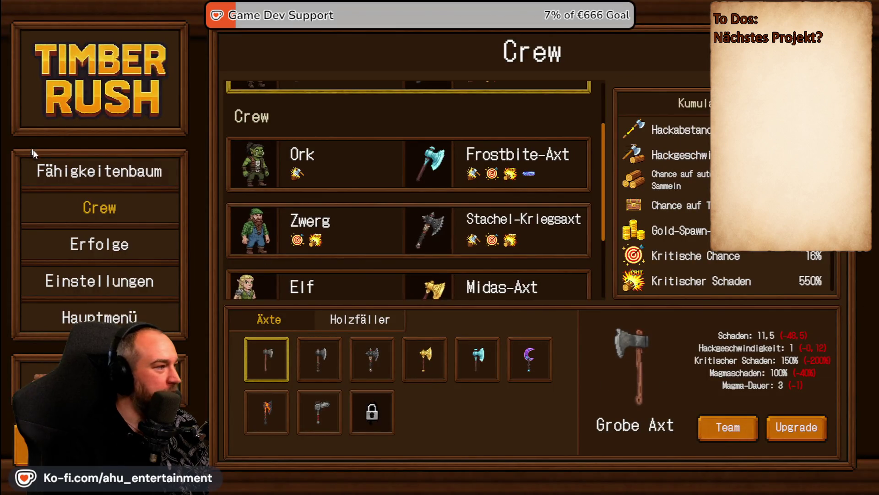
{"action": "left_click", "coordinate": [115, 176]}
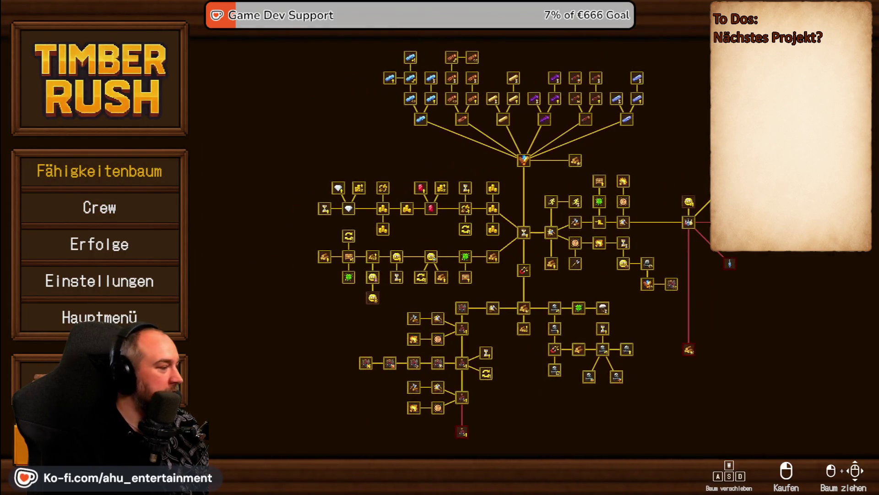
{"action": "scroll", "coordinate": [684, 202], "scroll_direction": "up", "scroll_amount": 3}
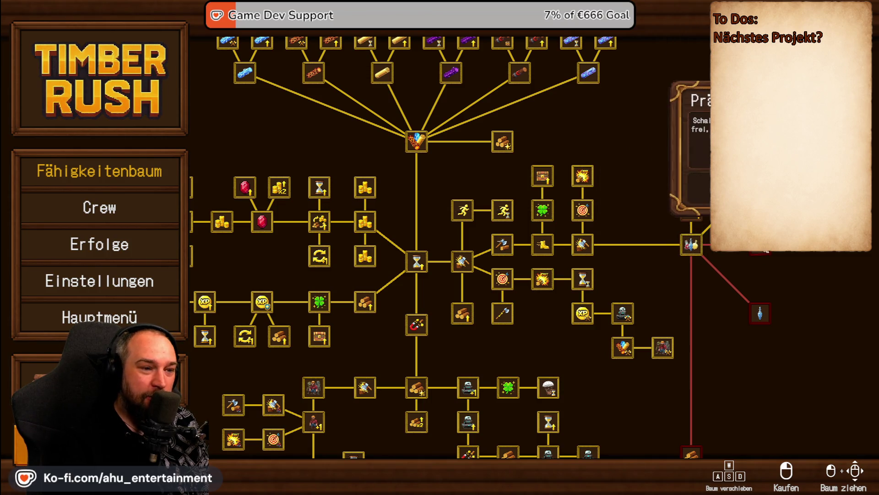
{"action": "left_click_drag", "start_coordinate": [498, 427], "coordinate": [527, 272]}
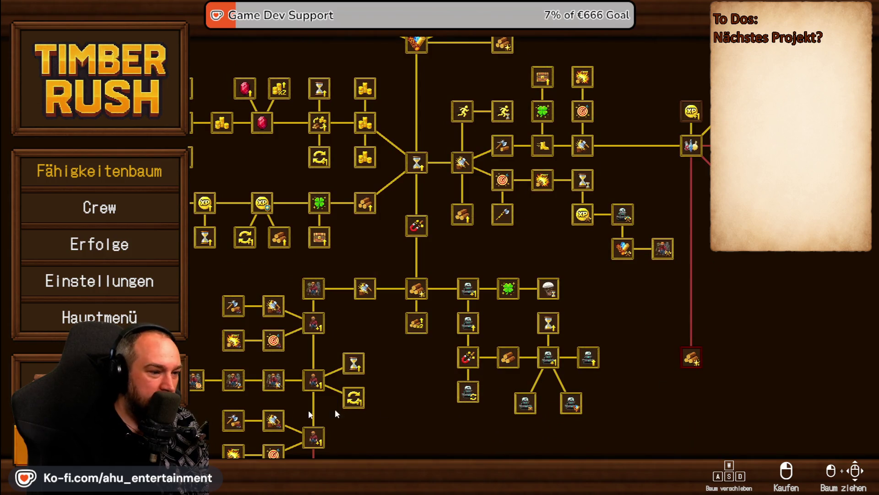
{"action": "key", "text": "a"}
{"action": "key", "text": "s"}
{"action": "mouse_move", "coordinate": [433, 381]}
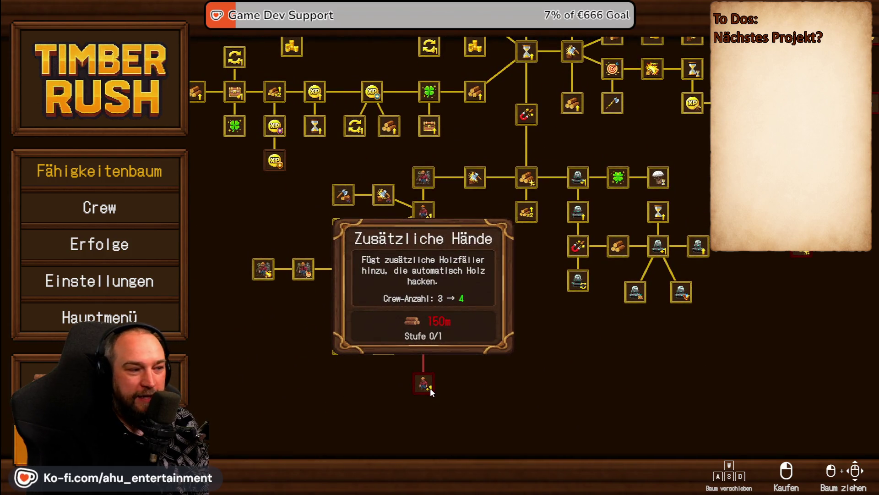
{"action": "key", "text": "w"}
{"action": "key", "text": "d"}
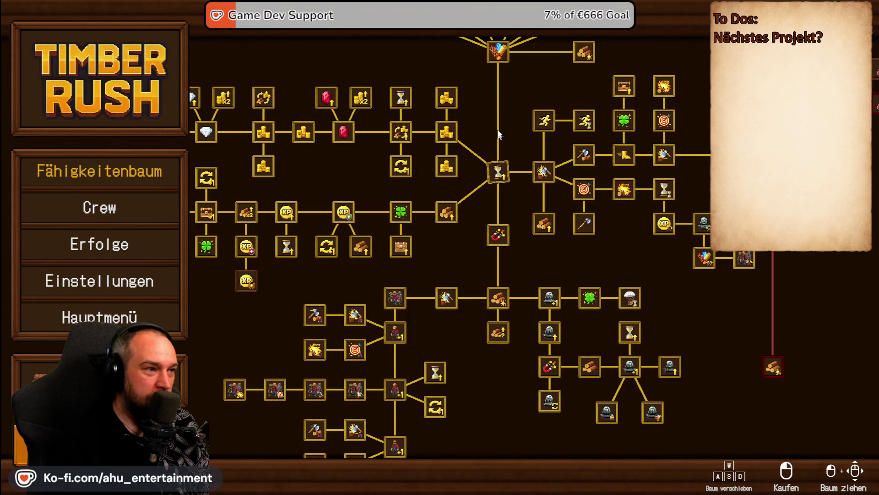
{"action": "left_click_drag", "start_coordinate": [499, 137], "coordinate": [435, 367]}
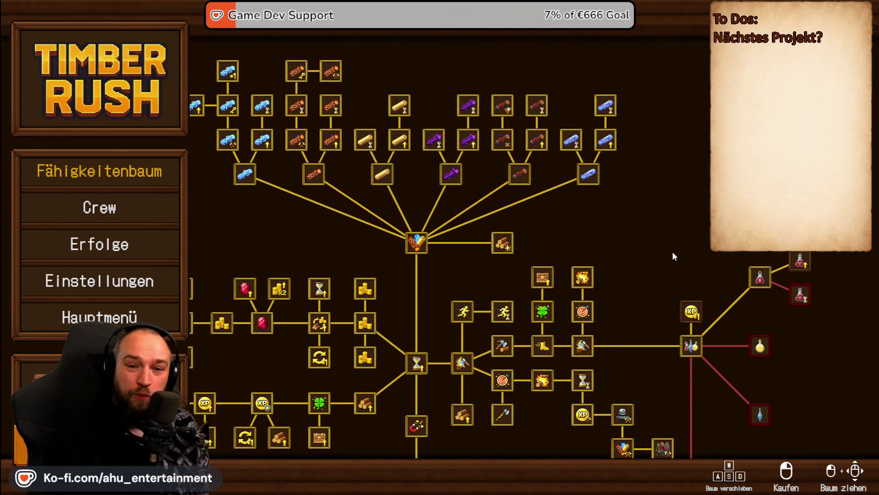
{"action": "key", "text": "s"}
{"action": "mouse_move", "coordinate": [494, 163]}
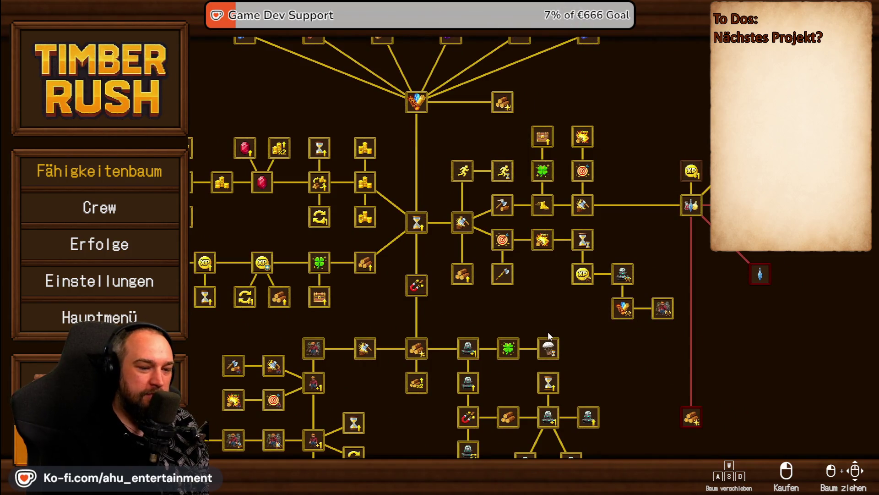
{"action": "left_click", "coordinate": [97, 218]}
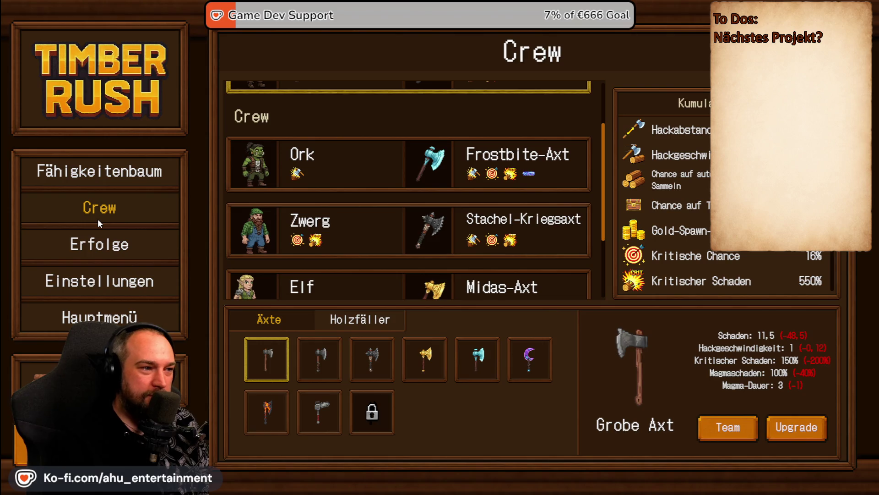
- Check the locked axe's unlock progress and the lumberjack roster, then exit to Wald/Sumpf/Friedhof level select
{"action": "left_click", "coordinate": [380, 404]}
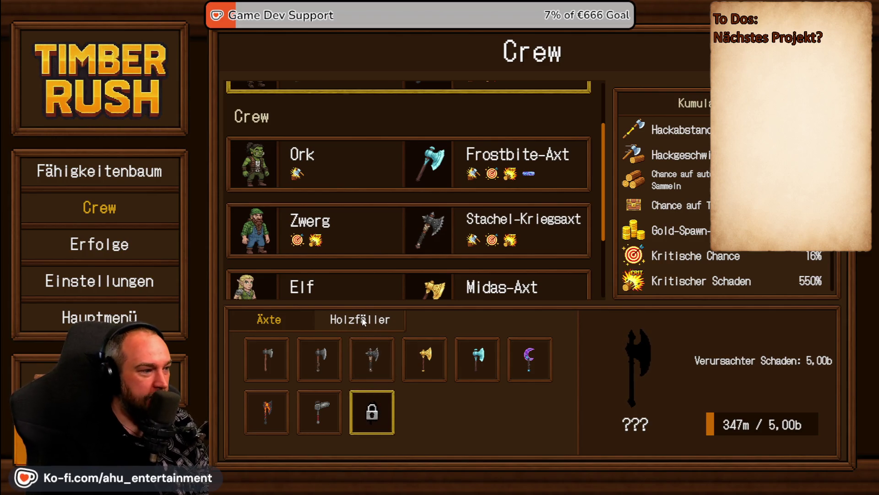
{"action": "left_click", "coordinate": [362, 320]}
{"action": "left_click", "coordinate": [372, 413]}
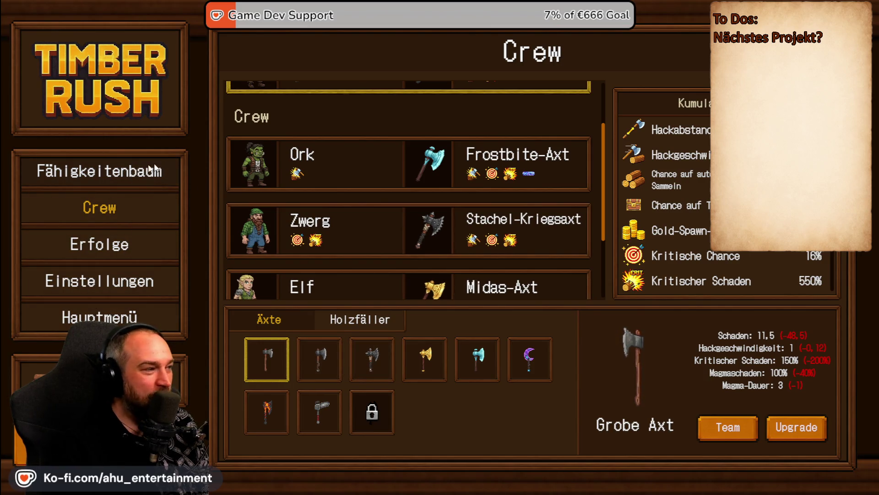
{"action": "key", "text": "Escape"}
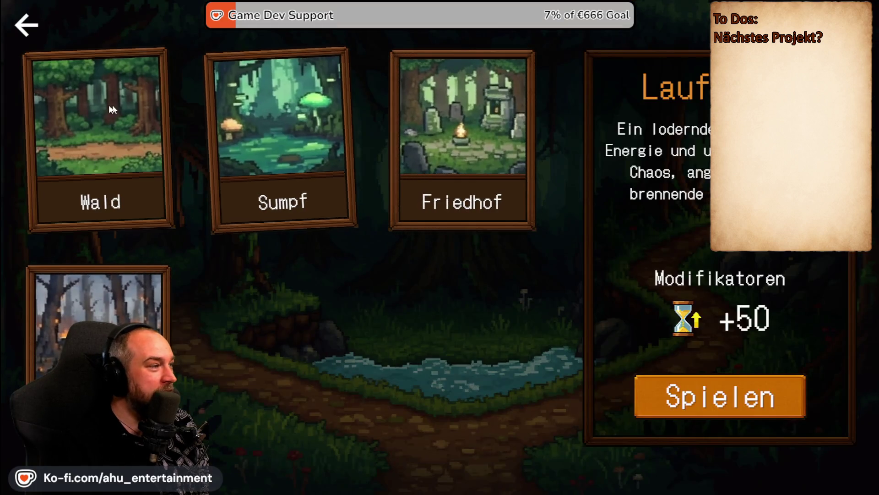
- Start a new Timber Rush run and take the Fällkraft, Vulkanisch and Erweiterte Reichweite upgrades
{"action": "left_click", "coordinate": [729, 392]}
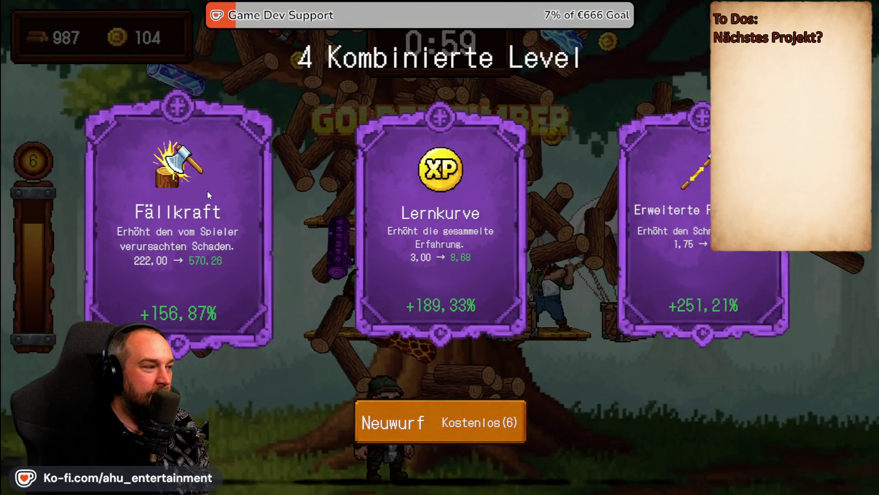
{"action": "left_click", "coordinate": [207, 190]}
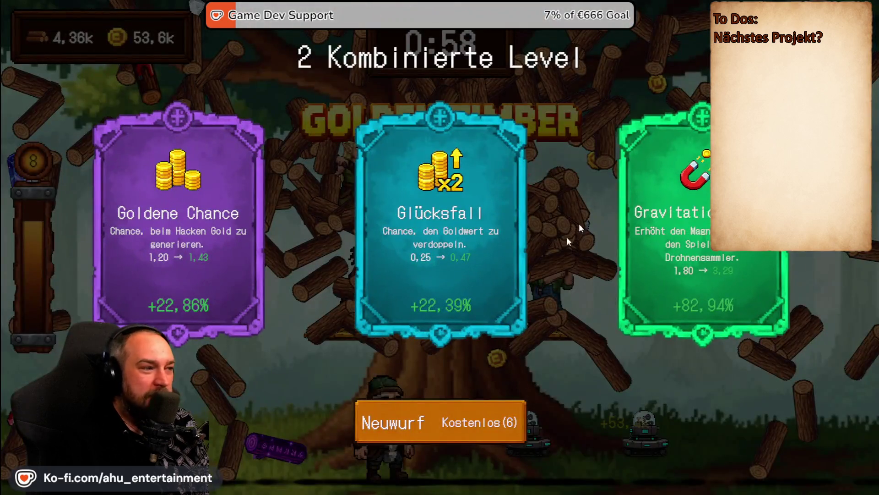
{"action": "left_click", "coordinate": [207, 190]}
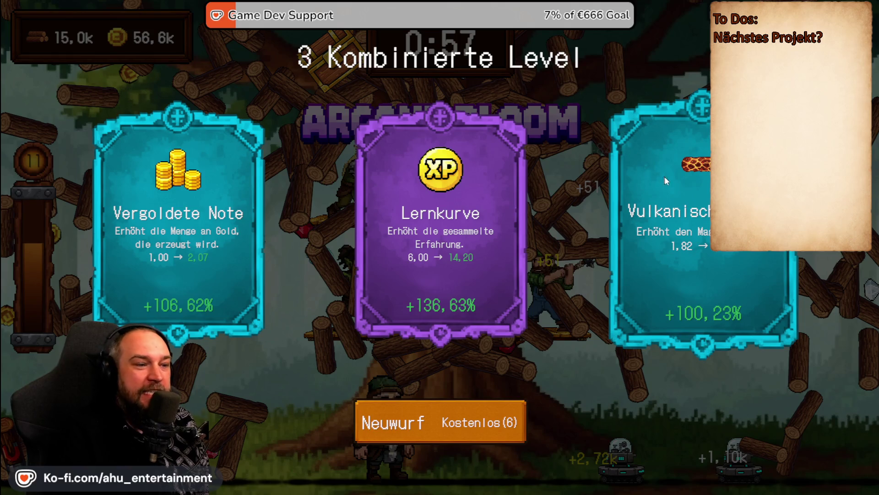
{"action": "left_click", "coordinate": [688, 185]}
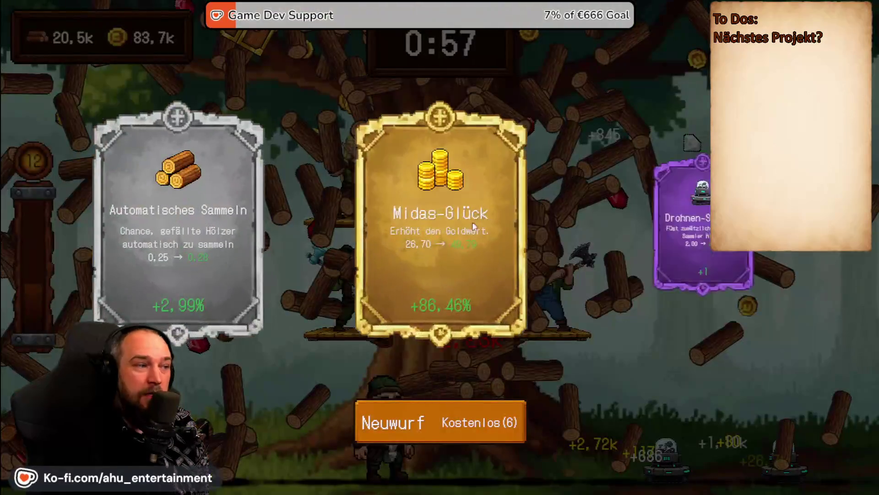
{"action": "left_click", "coordinate": [124, 158]}
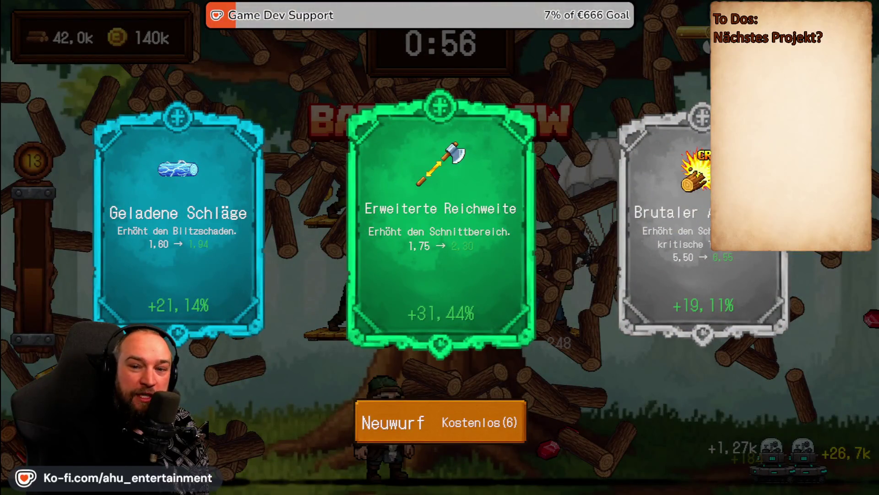
{"action": "left_click", "coordinate": [440, 298]}
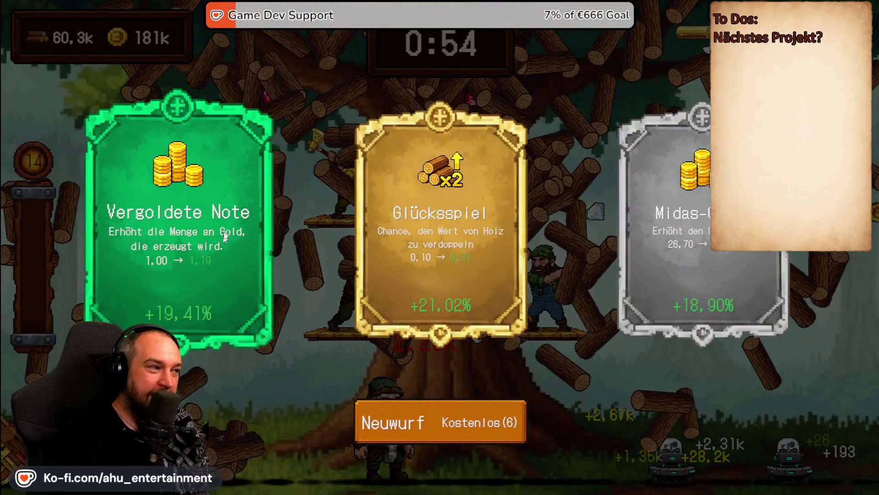
- Keep levelling toward level 16, adding Erweiterte Reichweite again, Schnelle Schwünge and Fällkraft
{"action": "left_click", "coordinate": [663, 218]}
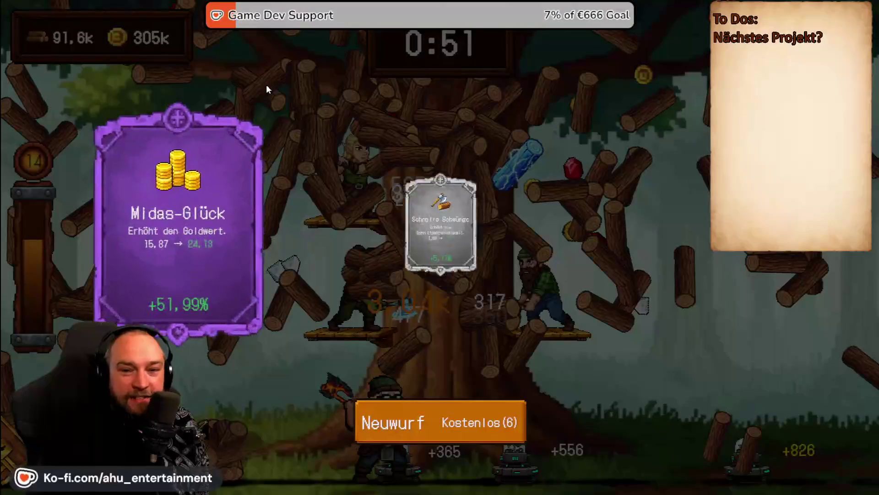
{"action": "left_click", "coordinate": [463, 167]}
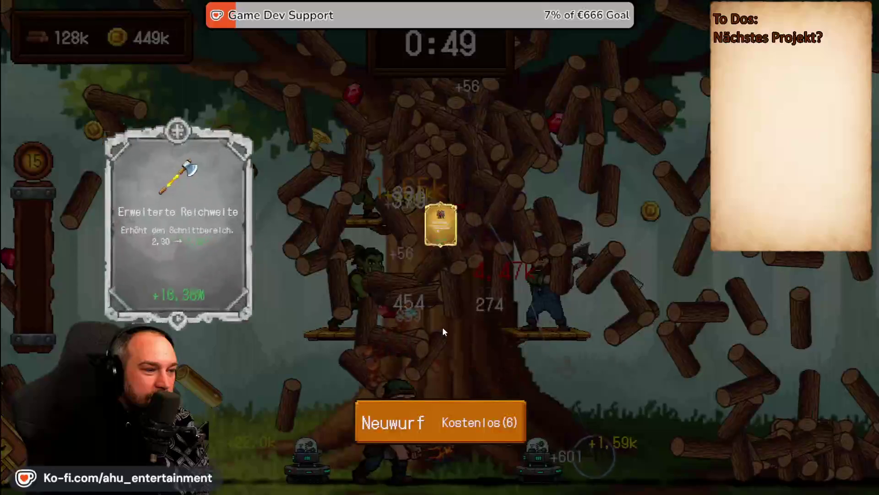
{"action": "left_click", "coordinate": [264, 209]}
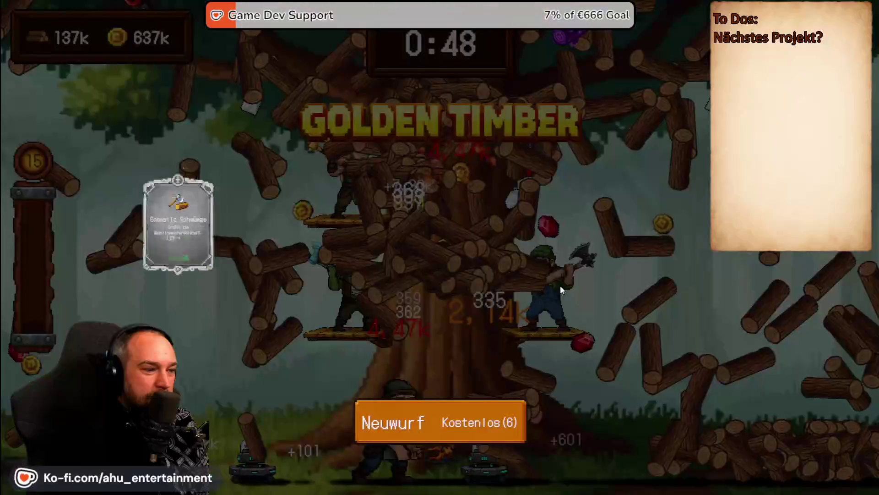
{"action": "left_click", "coordinate": [426, 241]}
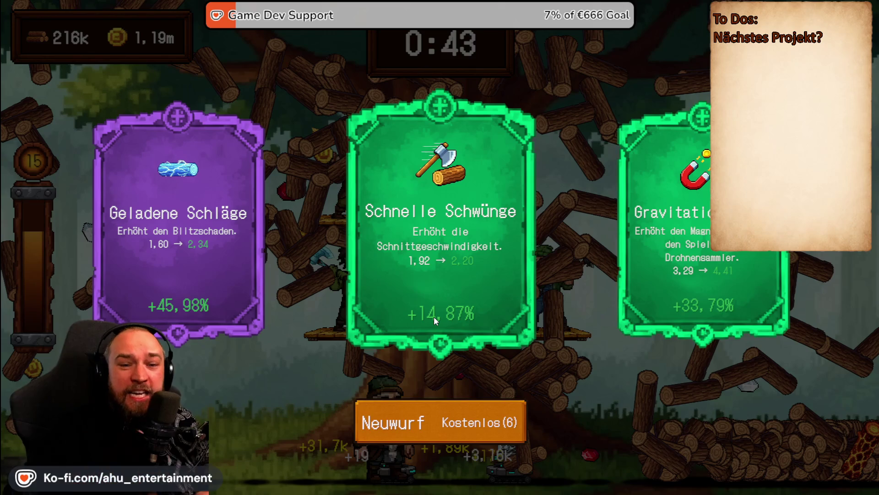
{"action": "left_click", "coordinate": [433, 317]}
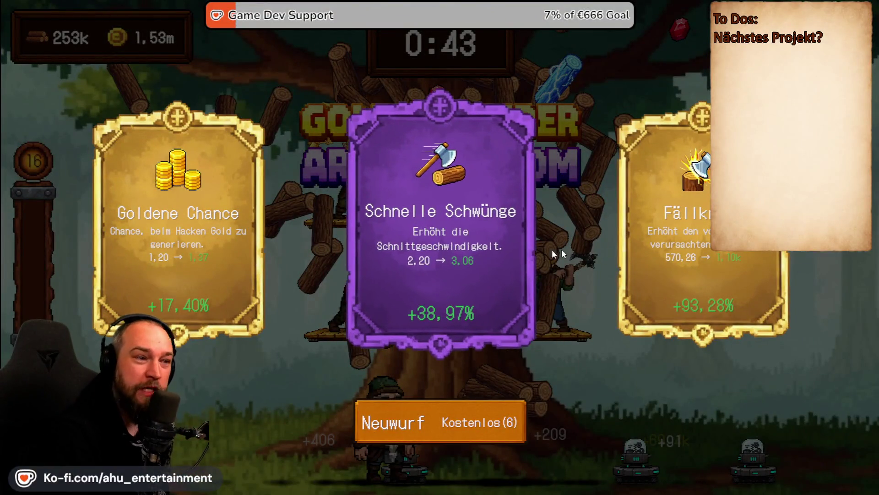
{"action": "left_click", "coordinate": [649, 224]}
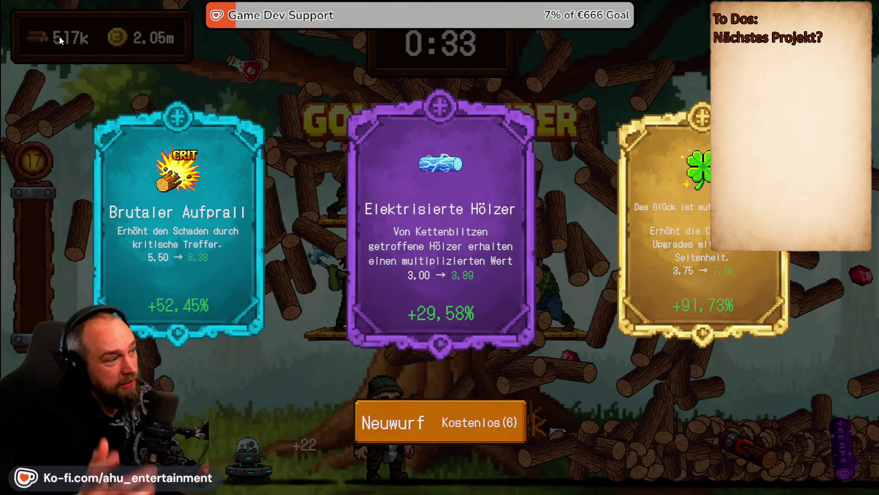
- Pick Fällkraft, Wissen ist Macht, Schnelle Schwünge and Drohnen-Sammler upgrades until the timer runs out
{"action": "left_click", "coordinate": [248, 149]}
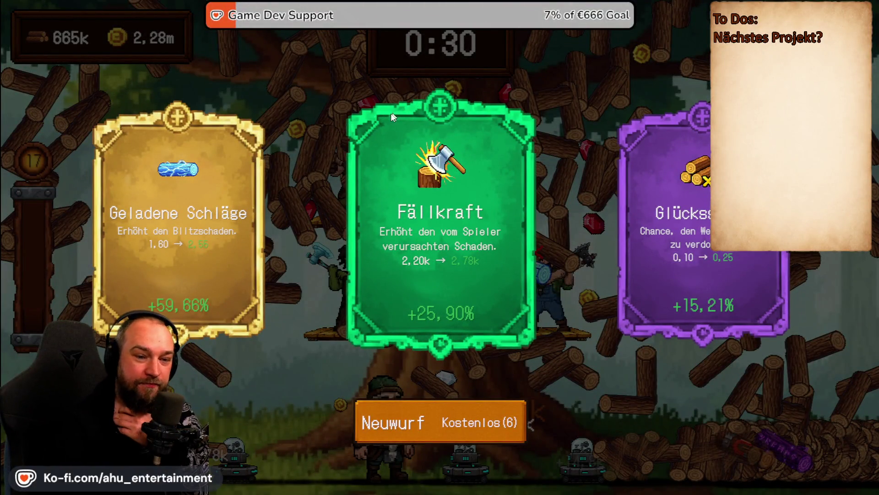
{"action": "left_click", "coordinate": [460, 188]}
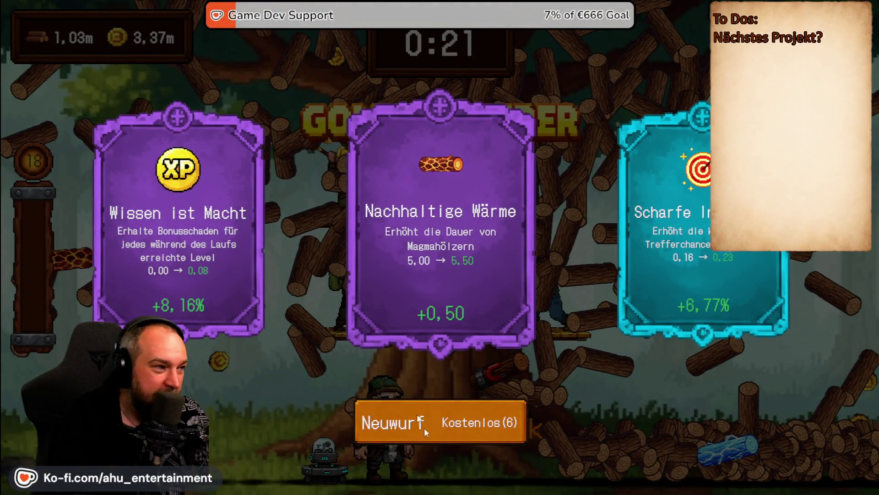
{"action": "left_click", "coordinate": [217, 183]}
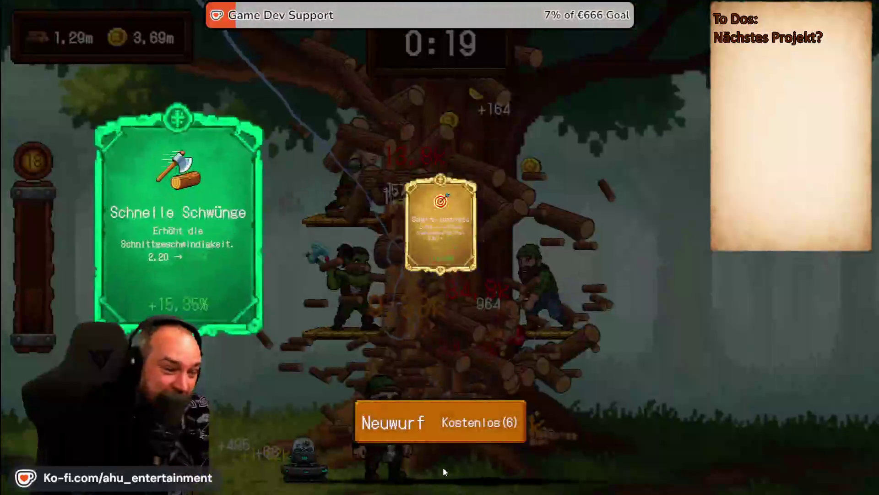
{"action": "left_click", "coordinate": [192, 219]}
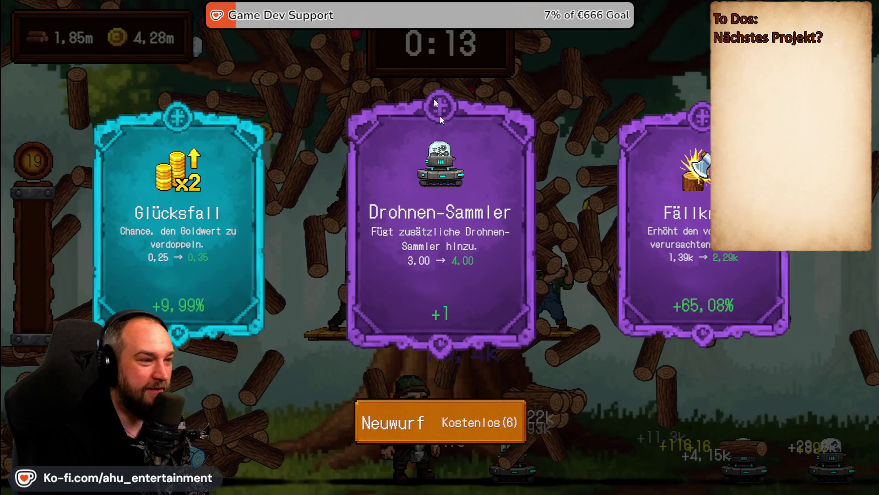
{"action": "left_click", "coordinate": [439, 114]}
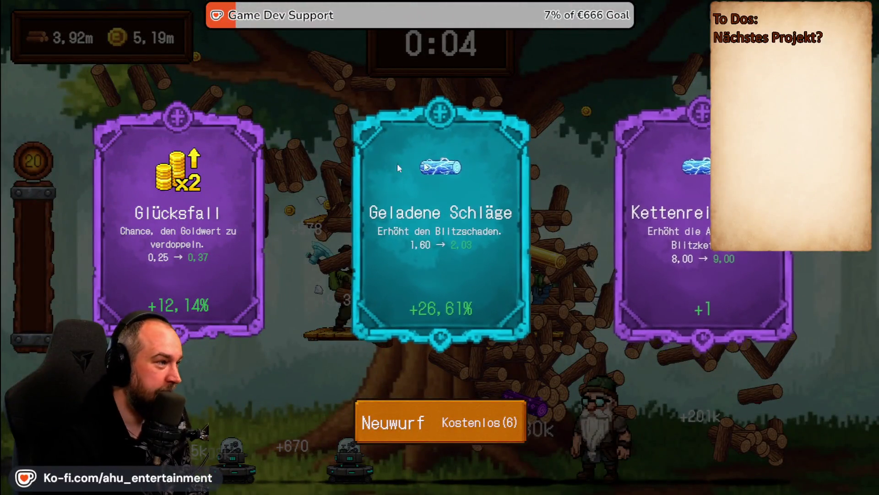
{"action": "left_click", "coordinate": [250, 173]}
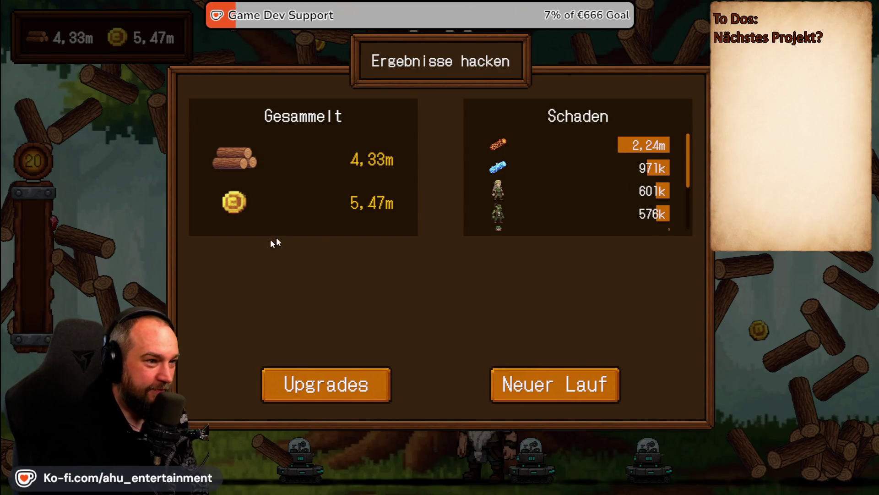
- Review the Schaden results list and the Crew upgrades, then go back to the main menu and quit
{"action": "scroll", "coordinate": [561, 176], "scroll_direction": "down", "scroll_amount": 2}
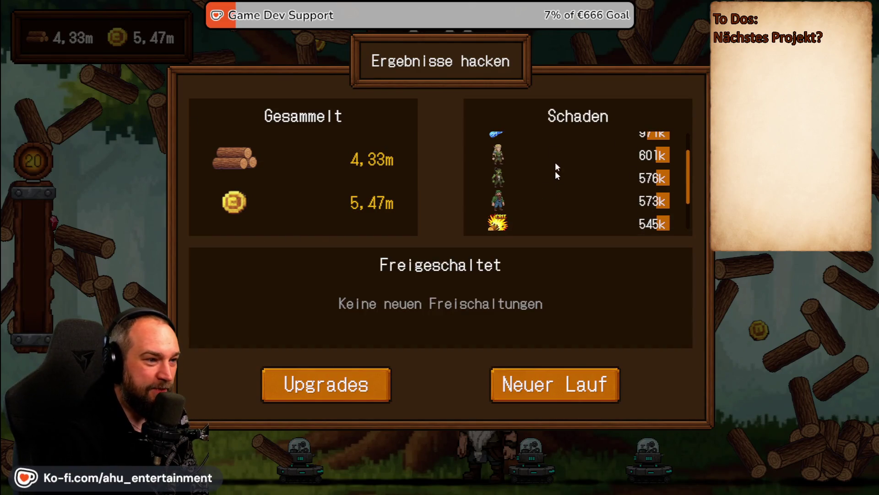
{"action": "scroll", "coordinate": [557, 197], "scroll_direction": "down", "scroll_amount": 2}
{"action": "scroll", "coordinate": [547, 192], "scroll_direction": "up", "scroll_amount": 2}
{"action": "scroll", "coordinate": [552, 198], "scroll_direction": "up", "scroll_amount": 1}
{"action": "scroll", "coordinate": [554, 196], "scroll_direction": "up", "scroll_amount": 2}
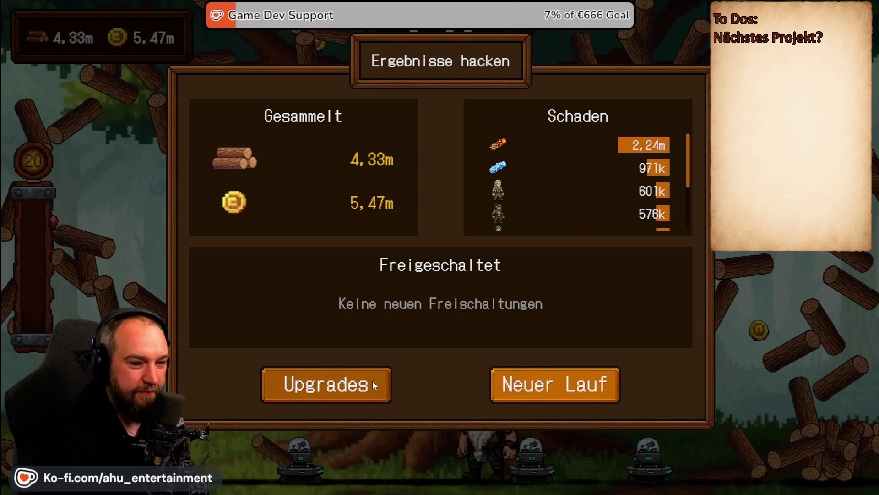
{"action": "left_click", "coordinate": [270, 387]}
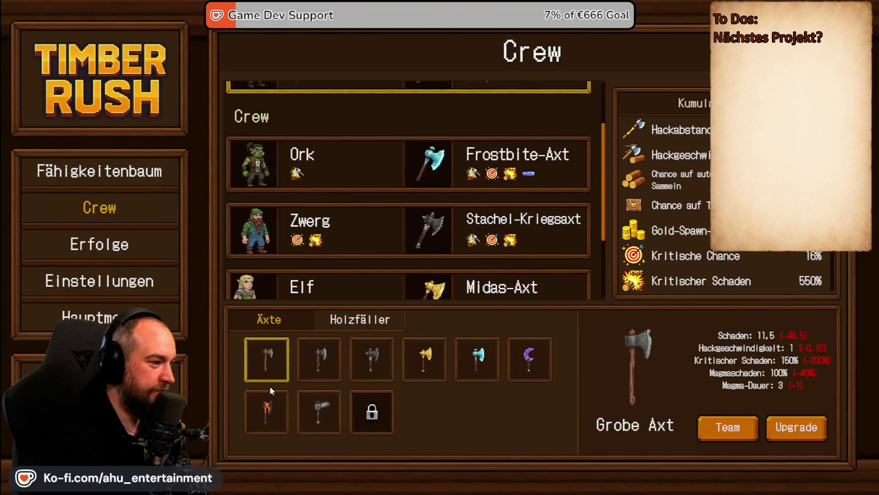
{"action": "left_click", "coordinate": [87, 316]}
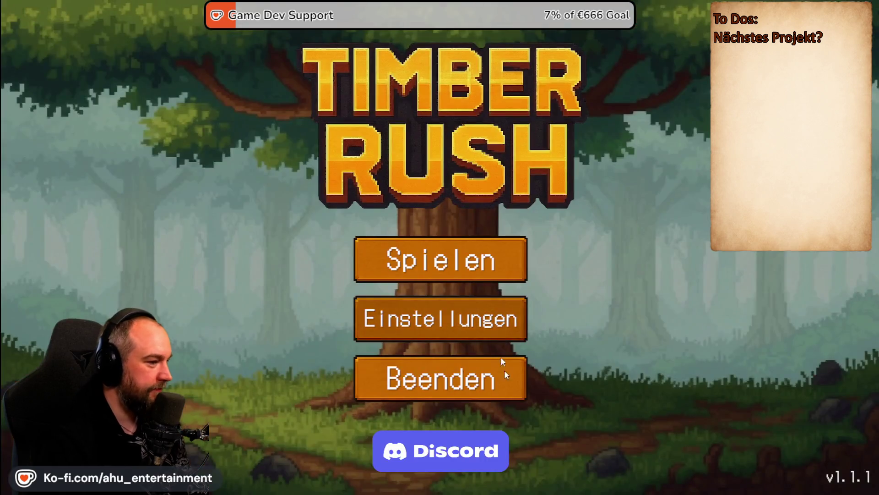
{"action": "left_click", "coordinate": [474, 395]}
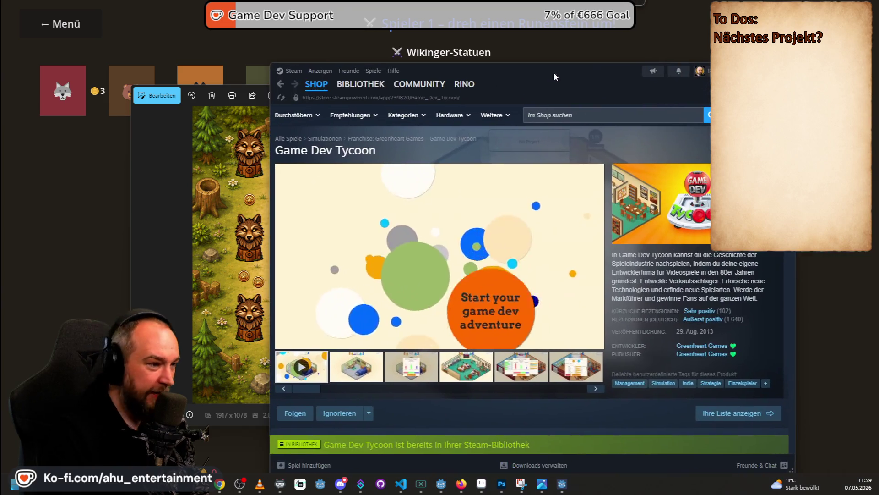
- Watch the Game Dev Tycoon trailer full screen, skip ahead, then search the store for 'tavern'
{"action": "left_click", "coordinate": [598, 344]}
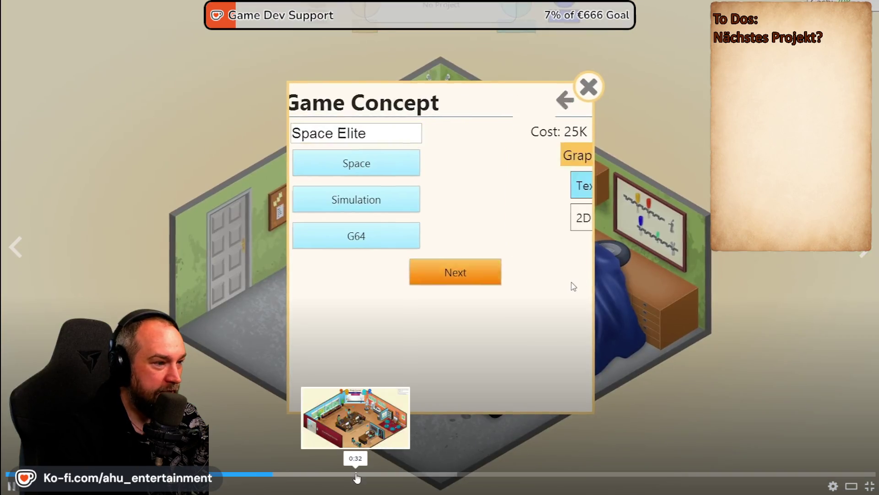
{"action": "left_click", "coordinate": [368, 474]}
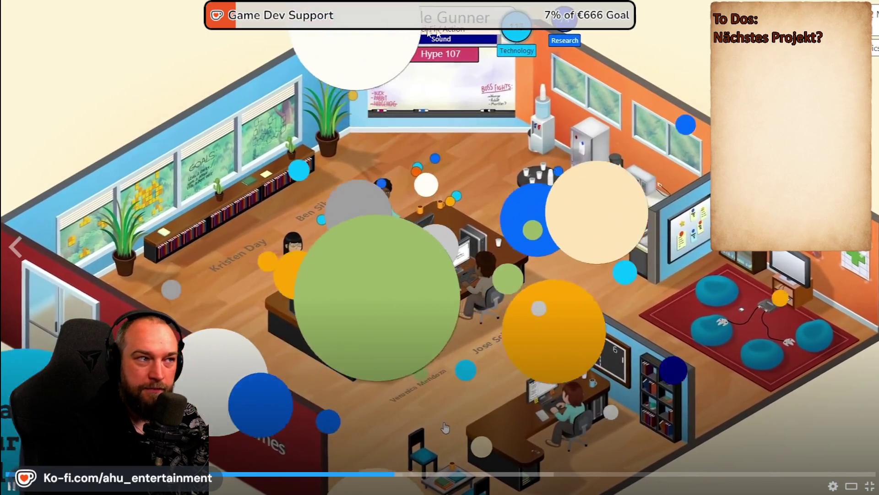
{"action": "key", "text": "Escape"}
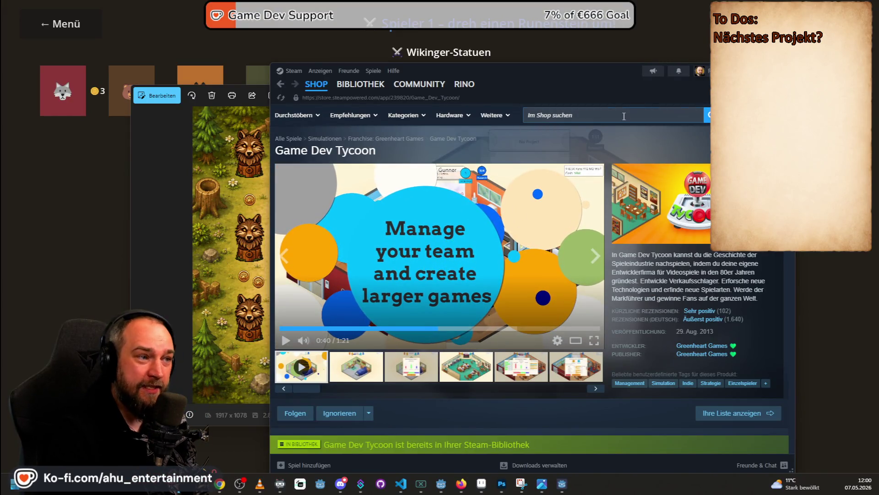
{"action": "left_click", "coordinate": [625, 116]}
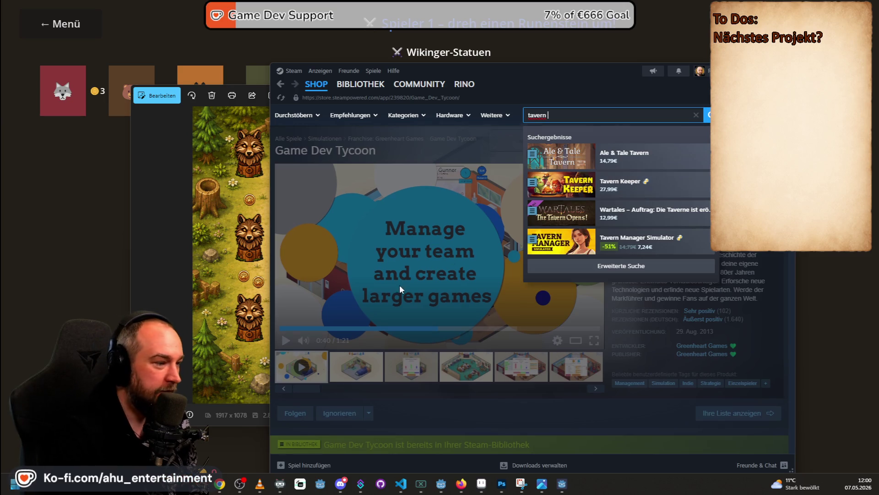
- Bring back the 'tavern' search suggestions and open the Tavern Keeper store page
{"action": "scroll", "coordinate": [398, 284], "scroll_direction": "down", "scroll_amount": 3}
{"action": "scroll", "coordinate": [474, 321], "scroll_direction": "down", "scroll_amount": 3}
{"action": "scroll", "coordinate": [461, 315], "scroll_direction": "down", "scroll_amount": 2}
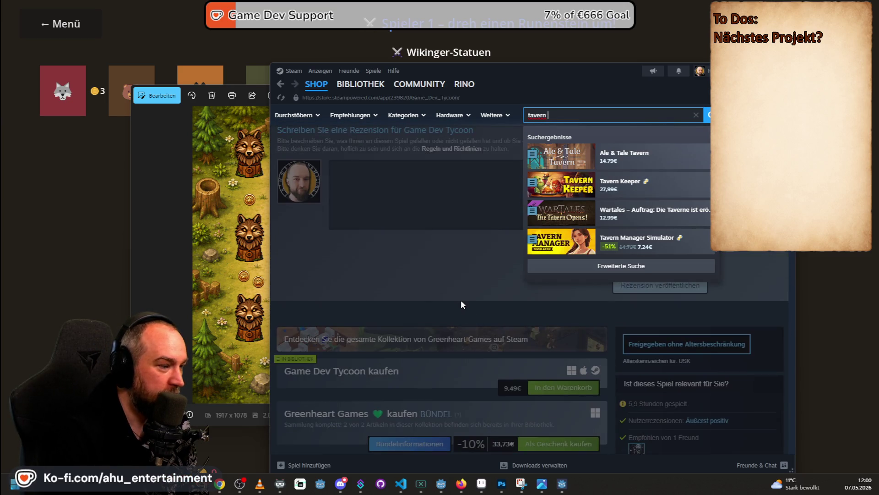
{"action": "left_click", "coordinate": [461, 301]}
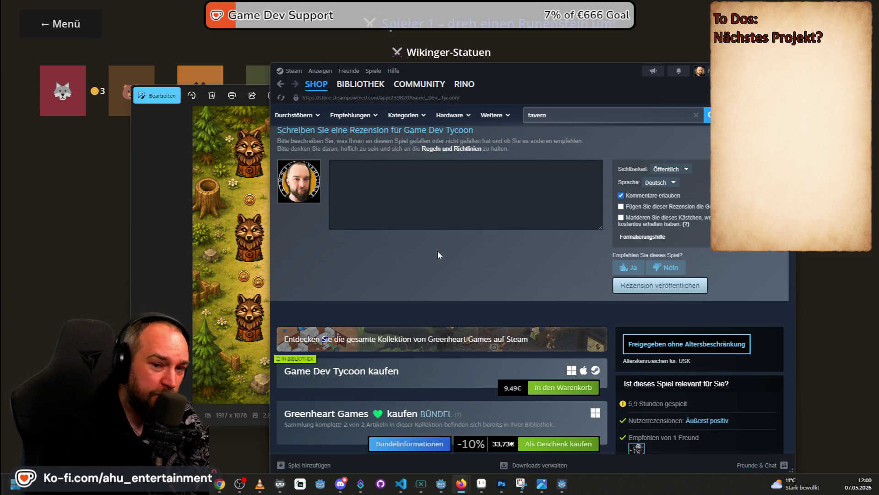
{"action": "scroll", "coordinate": [436, 255], "scroll_direction": "up", "scroll_amount": 3}
{"action": "scroll", "coordinate": [508, 274], "scroll_direction": "up", "scroll_amount": 3}
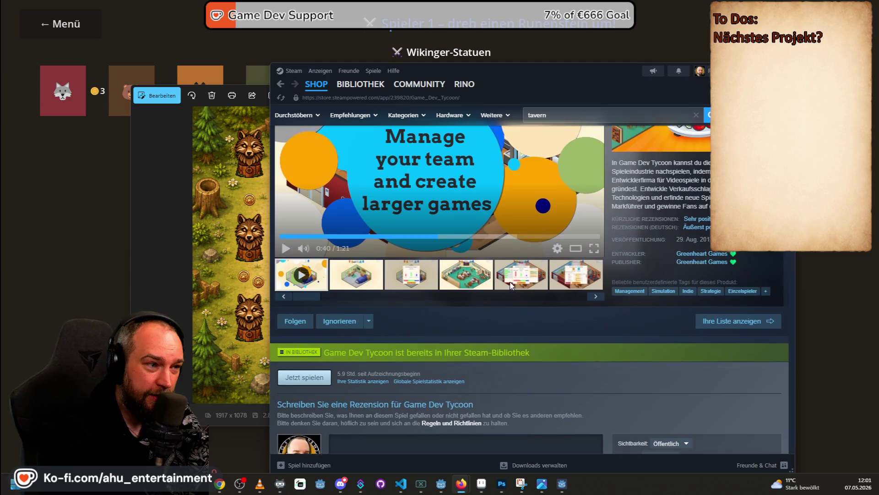
{"action": "scroll", "coordinate": [510, 284], "scroll_direction": "up", "scroll_amount": 2}
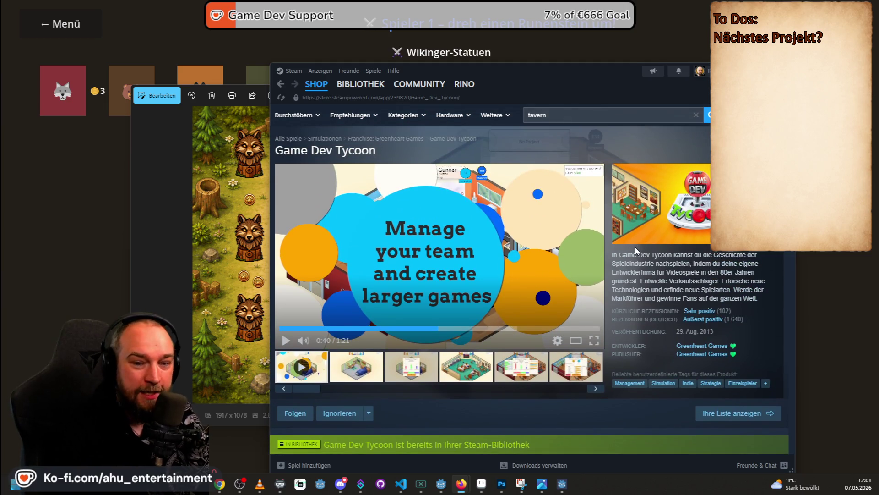
{"action": "left_click", "coordinate": [580, 113]}
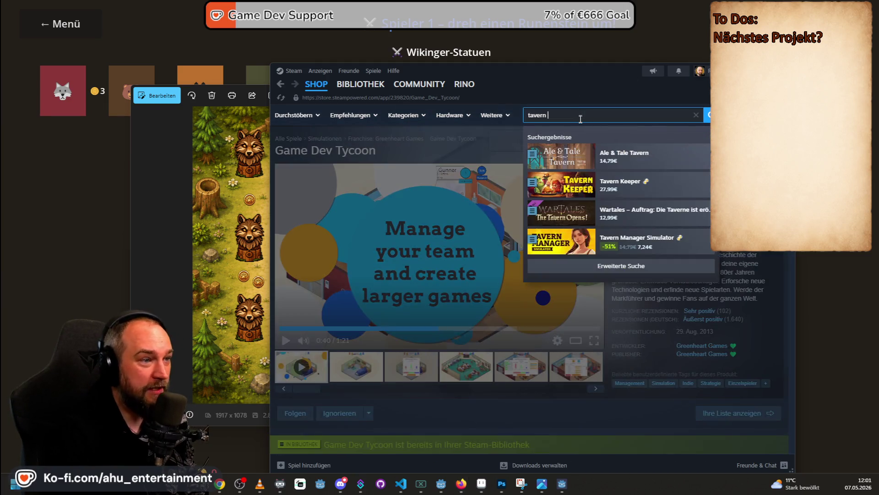
{"action": "left_click", "coordinate": [608, 188]}
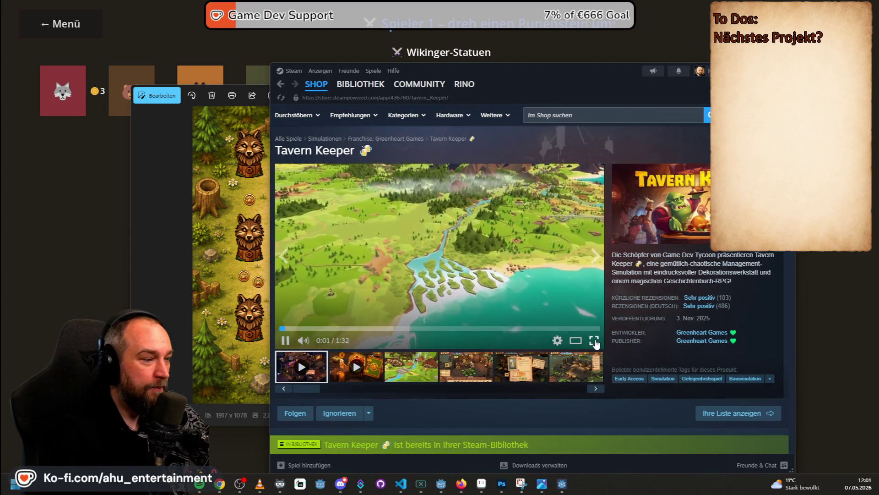
- Play the Tavern Keeper trailer in full-screen mode
{"action": "left_click", "coordinate": [594, 340]}
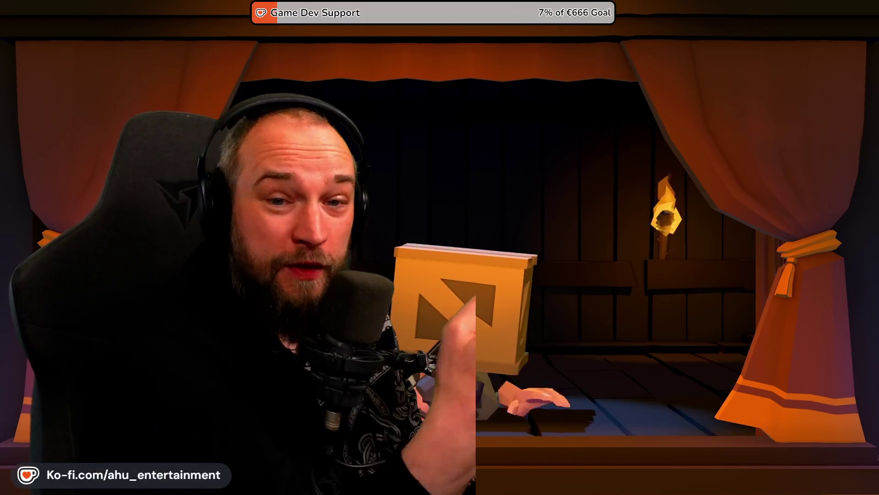
- Exit the Tavern Keeper trailer, search 'game dev' and play Game Dev Tycoon's trailer full screen
{"action": "mouse_move", "coordinate": [456, 196]}
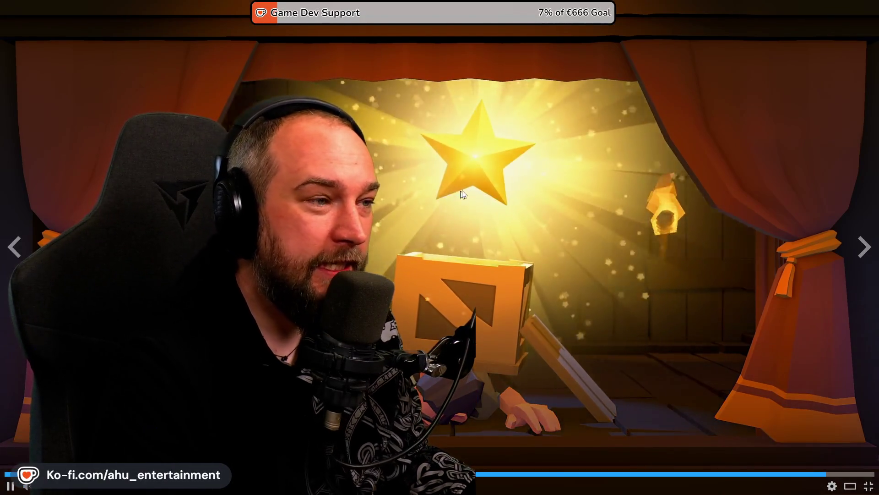
{"action": "key", "text": "Escape"}
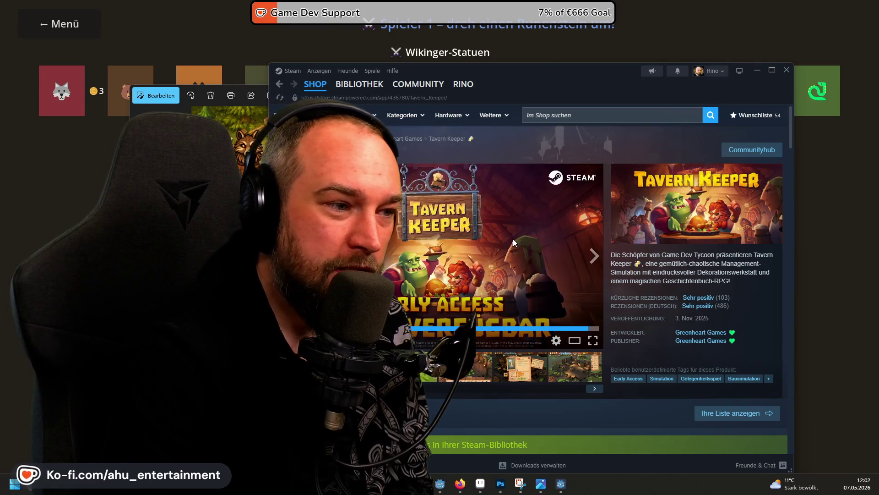
{"action": "left_click", "coordinate": [593, 114]}
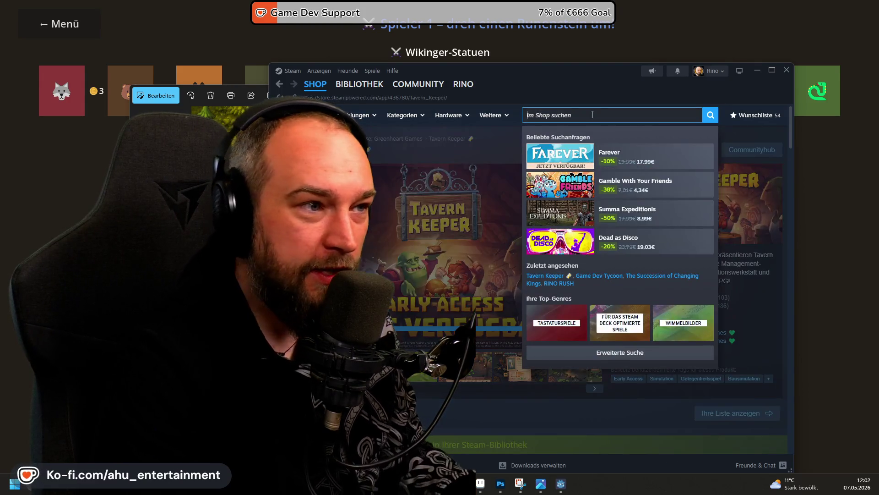
{"action": "type", "text": "game"}
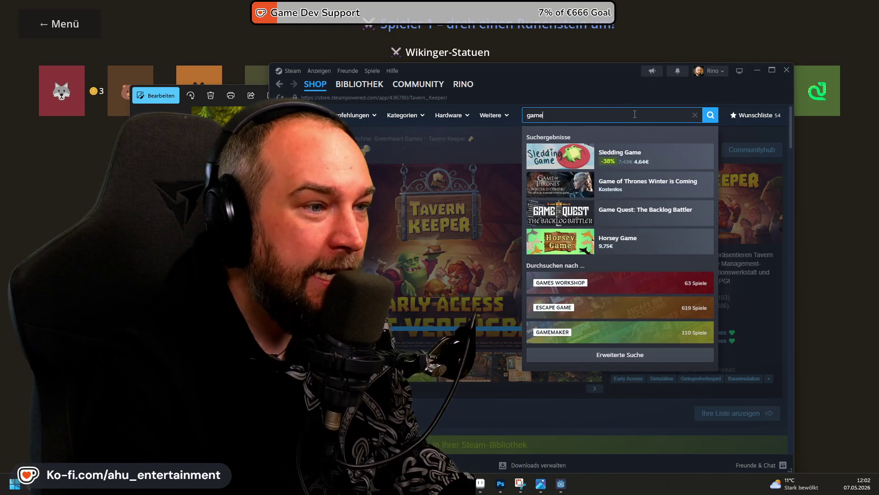
{"action": "type", "text": " dev"}
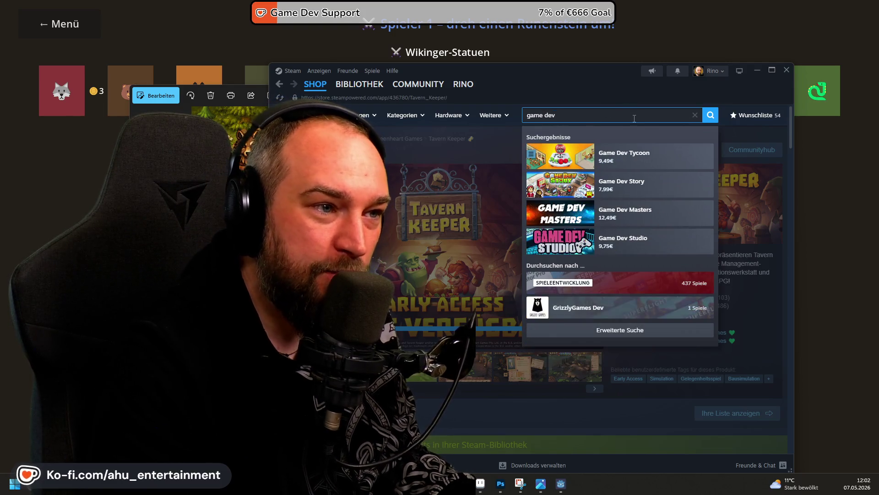
{"action": "left_click", "coordinate": [636, 154]}
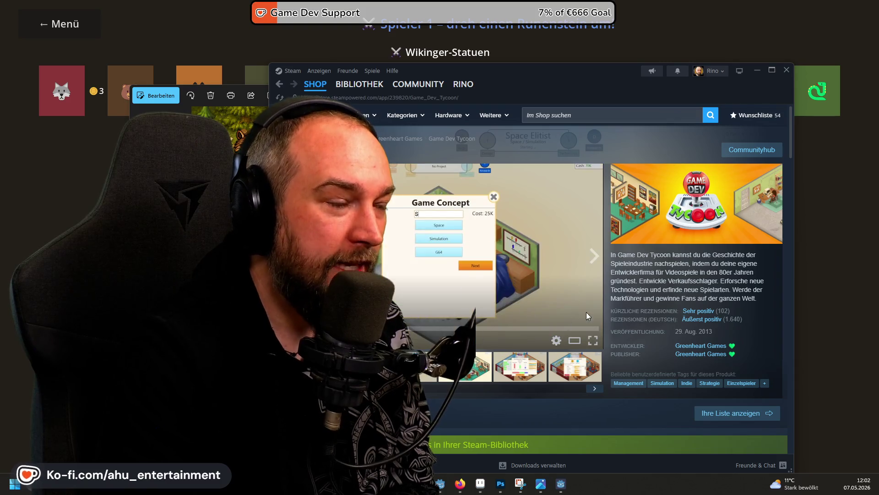
{"action": "left_click", "coordinate": [592, 341]}
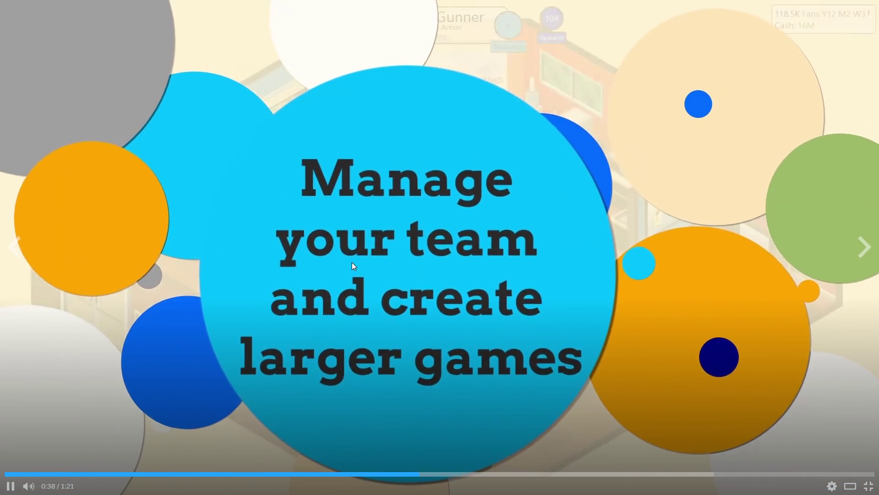
- Exit the full-screen Game Dev Tycoon trailer, browse its store page, then minimize Steam
{"action": "key", "text": "Escape"}
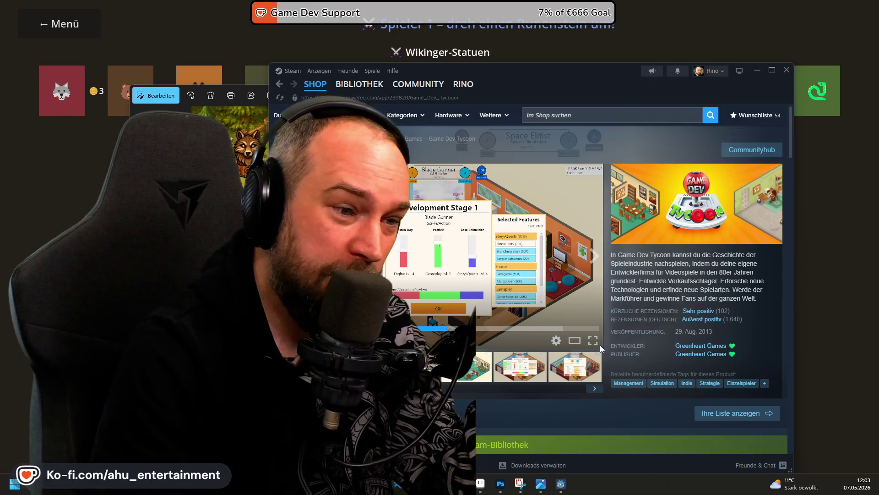
{"action": "scroll", "coordinate": [685, 337], "scroll_direction": "down", "scroll_amount": 3}
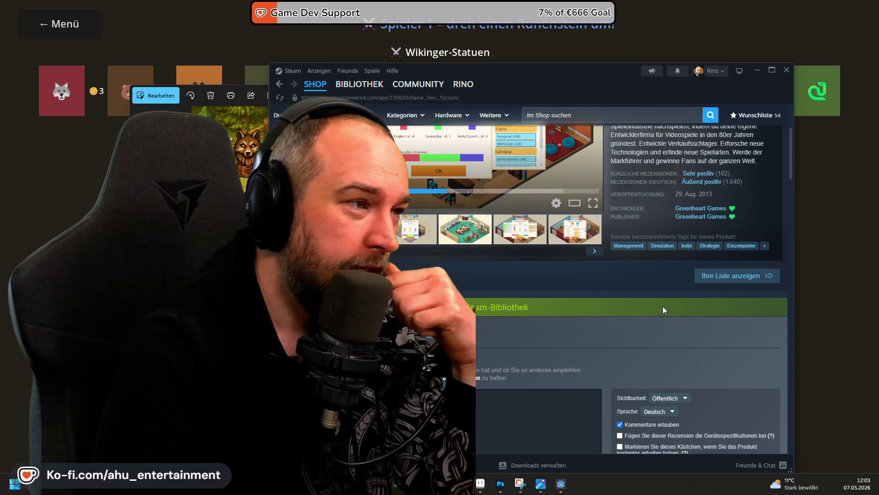
{"action": "scroll", "coordinate": [664, 309], "scroll_direction": "up", "scroll_amount": 2}
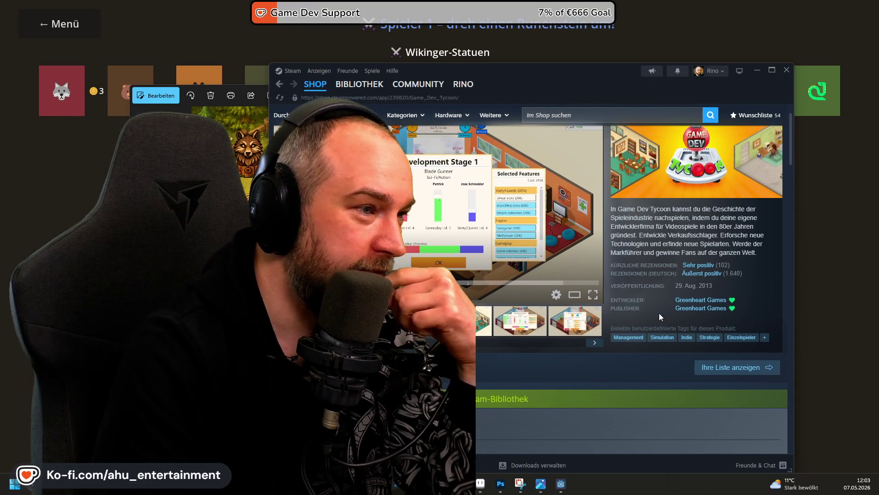
{"action": "scroll", "coordinate": [727, 290], "scroll_direction": "up", "scroll_amount": 1}
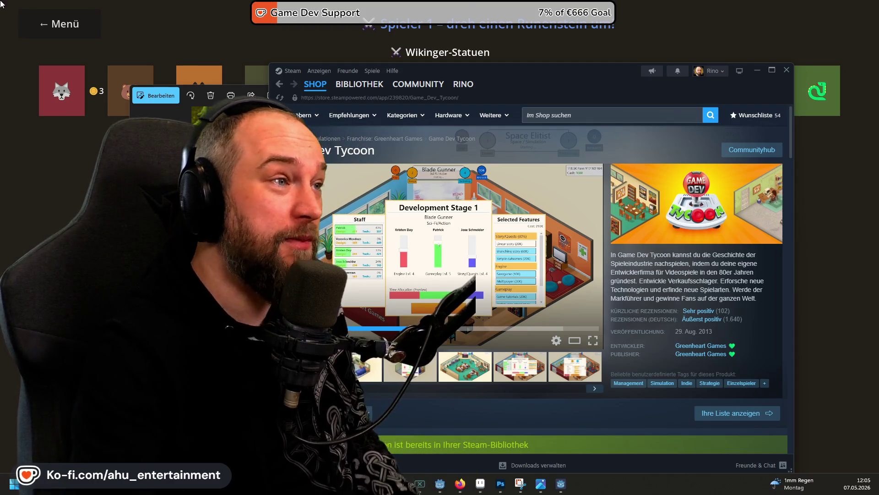
{"action": "left_click", "coordinate": [203, 4]}
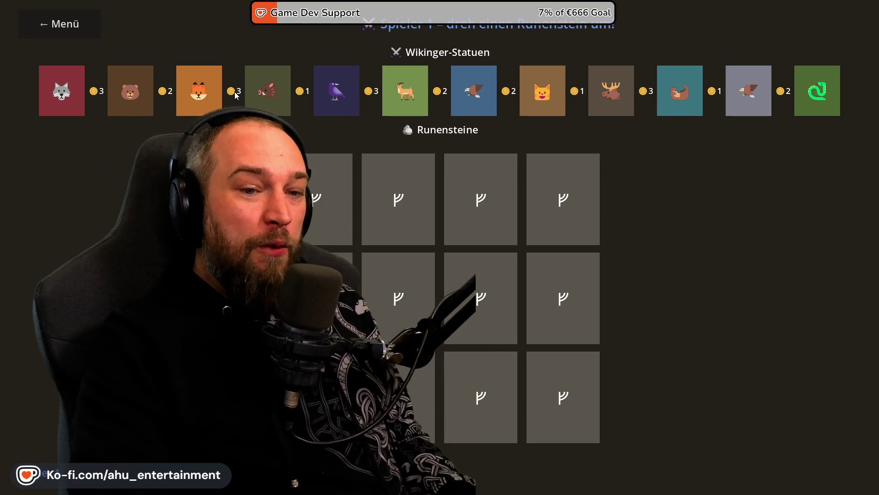
- Return to the Lernspiel-Sammlung menu, close the game, and switch to the Discord statue sprites image
{"action": "left_click", "coordinate": [78, 23]}
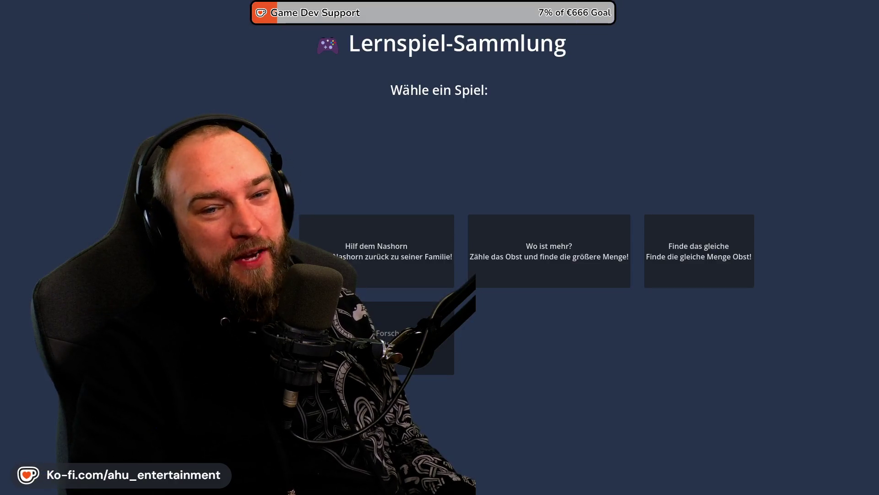
{"action": "key", "text": "alt+Tab"}
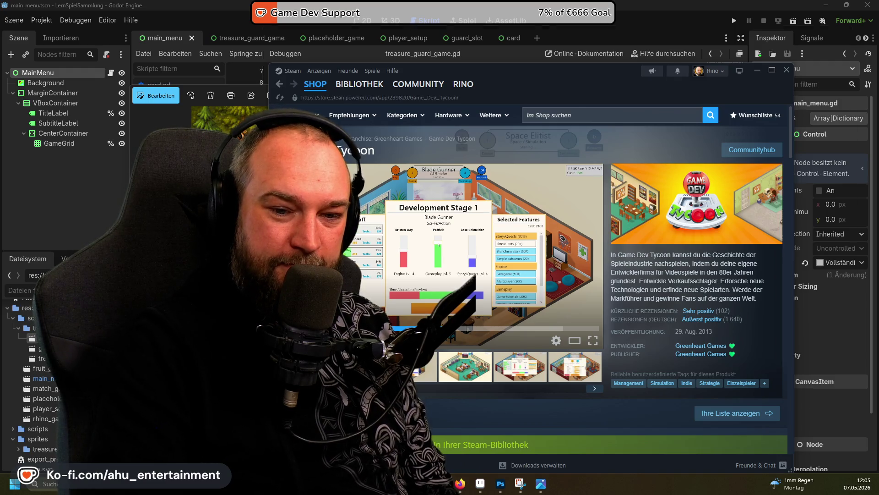
{"action": "key", "text": "alt+Tab"}
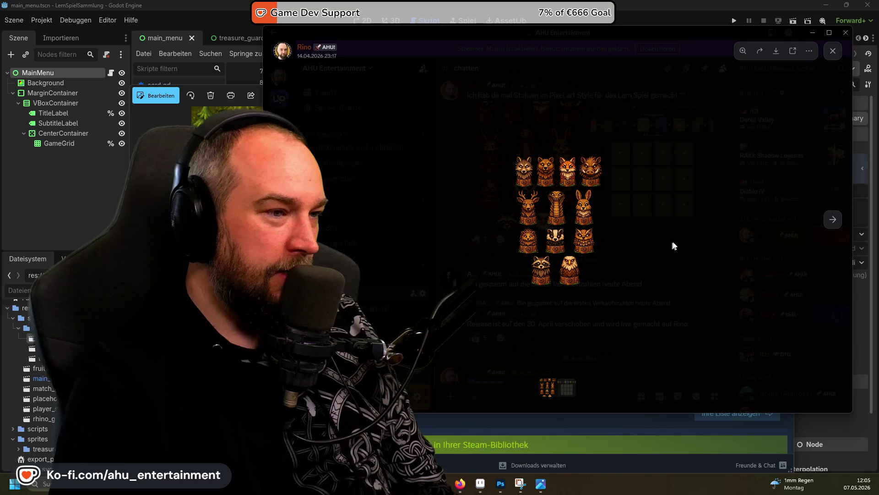
- Close the statue image, scroll the #chatten sprite posts, and switch to testlayout.psd in Photoshop
{"action": "left_click", "coordinate": [666, 252]}
{"action": "scroll", "coordinate": [553, 302], "scroll_direction": "down", "scroll_amount": 5}
{"action": "scroll", "coordinate": [553, 302], "scroll_direction": "down", "scroll_amount": 5}
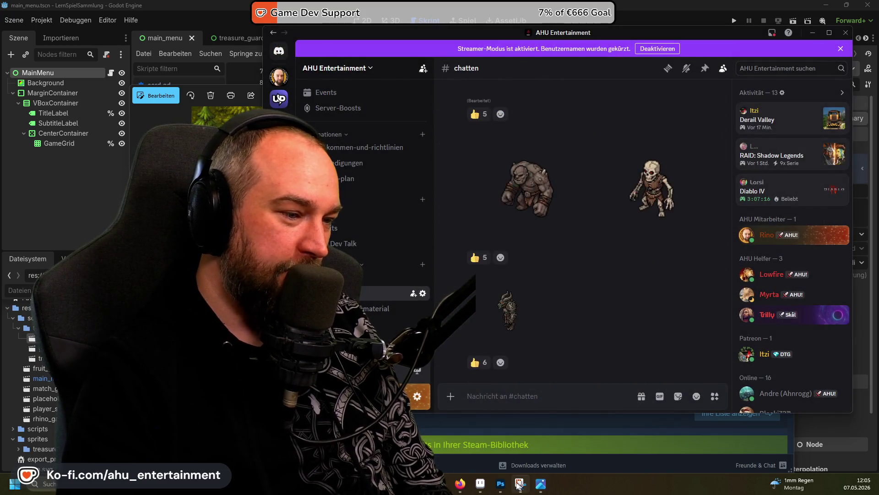
{"action": "left_click", "coordinate": [500, 484]}
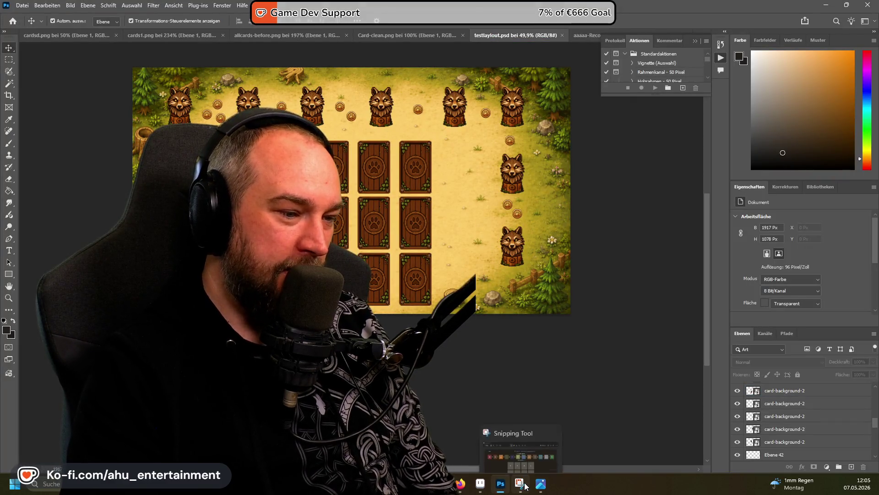
{"action": "mouse_move", "coordinate": [544, 487]}
{"action": "left_click", "coordinate": [717, 444]}
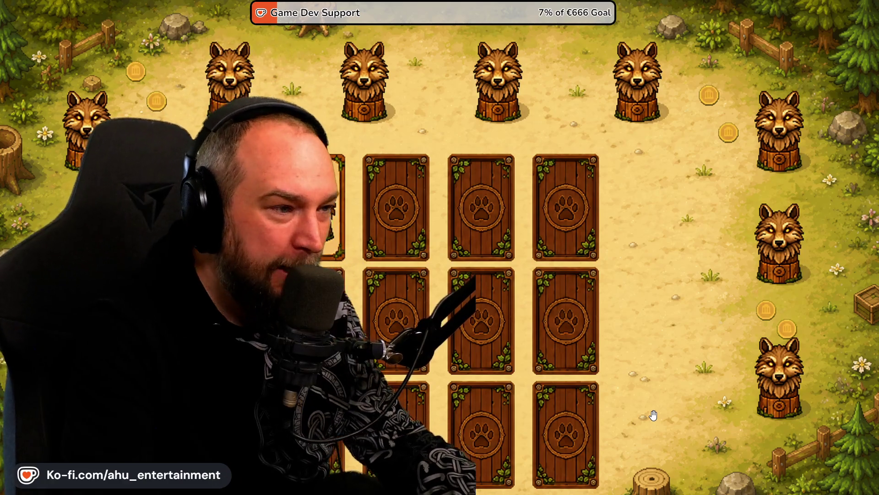
{"action": "key", "text": "alt+Tab"}
{"action": "left_click", "coordinate": [374, 167]}
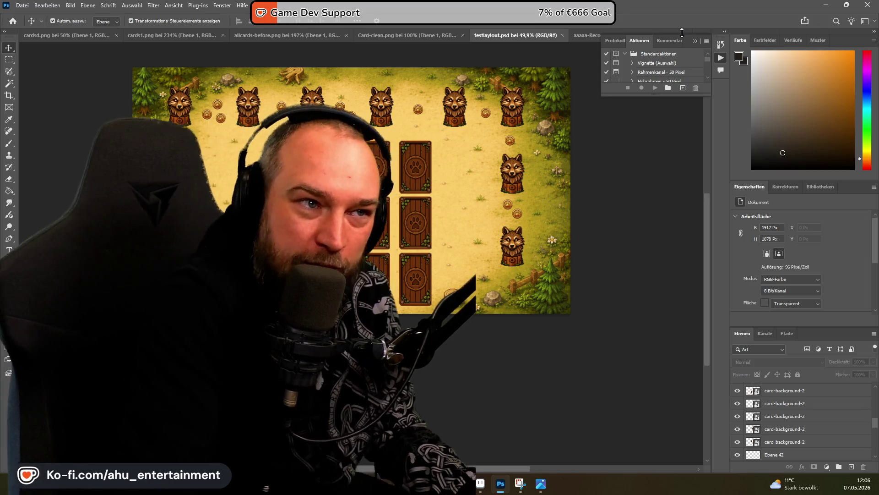